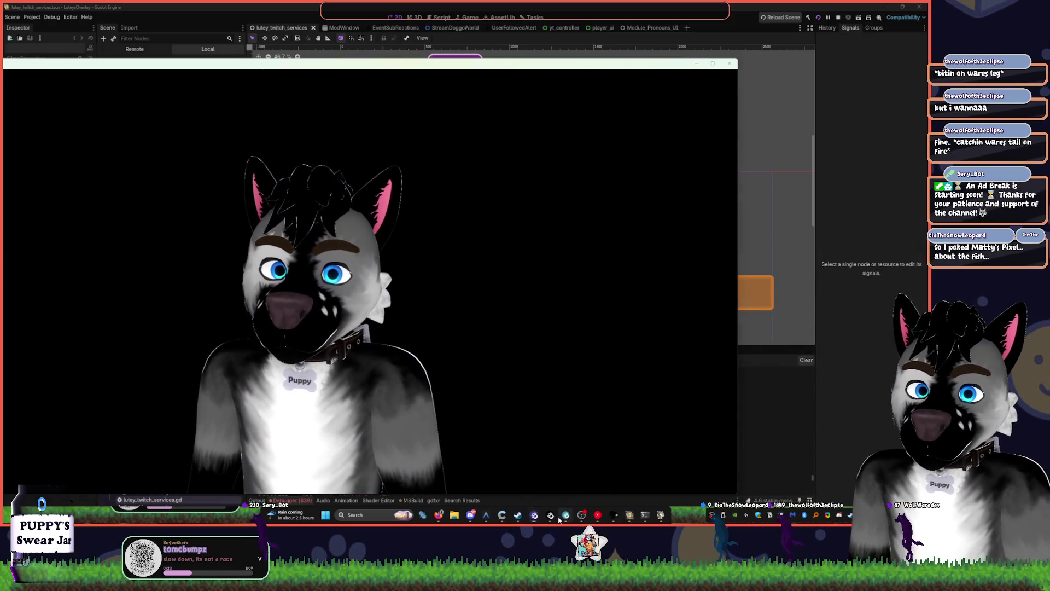
In Warudo, inspect the Spawn Particle node's source options on the blueprint canvas
{"action": "key", "text": "alt+Tab"}
{"action": "scroll", "coordinate": [668, 175], "scroll_direction": "down", "scroll_amount": 5}
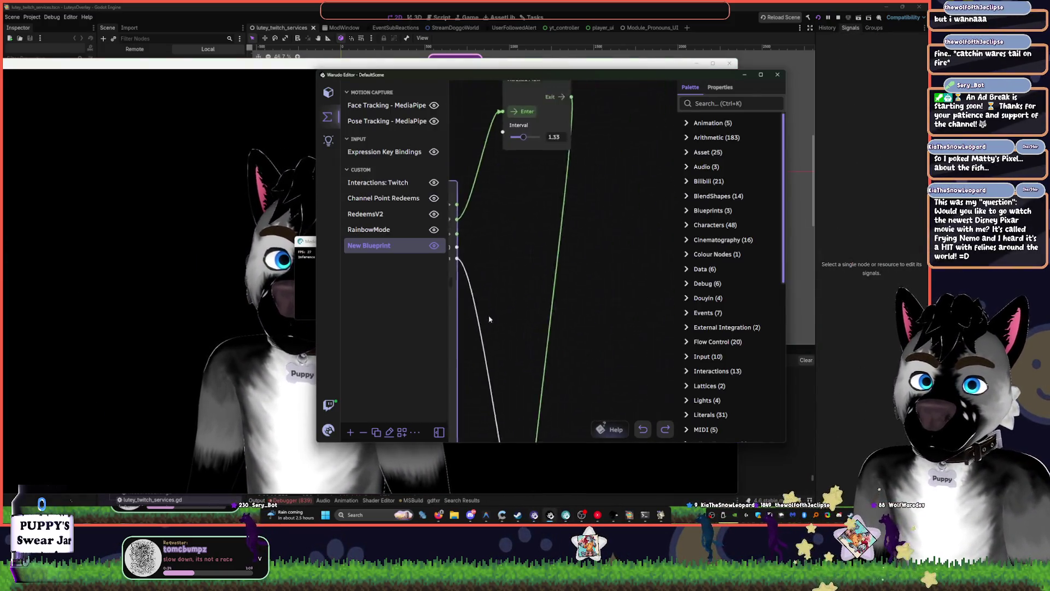
{"action": "scroll", "coordinate": [546, 219], "scroll_direction": "down", "scroll_amount": 5}
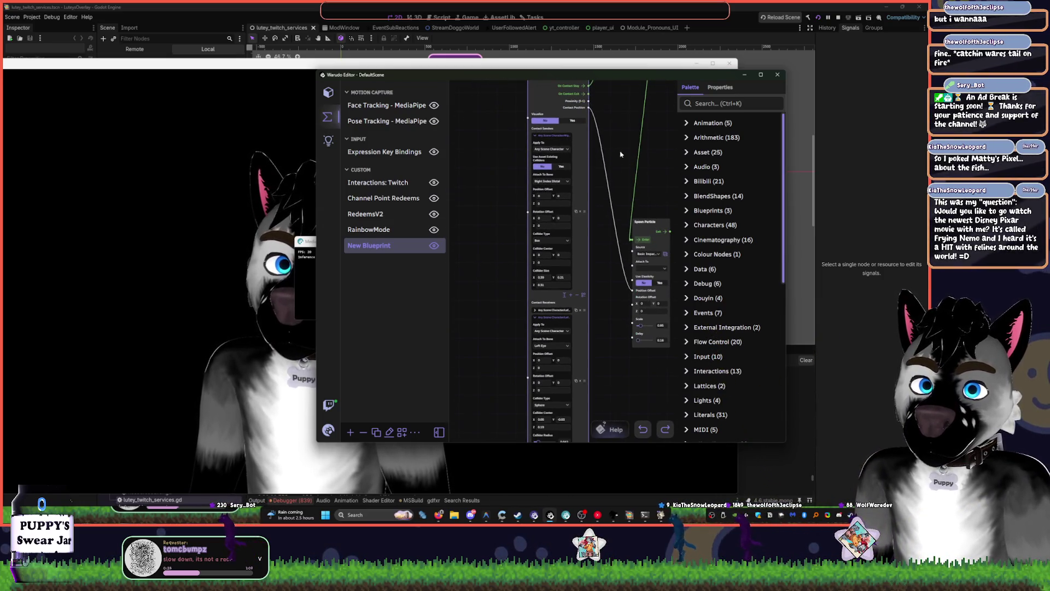
{"action": "scroll", "coordinate": [625, 238], "scroll_direction": "up", "scroll_amount": 5}
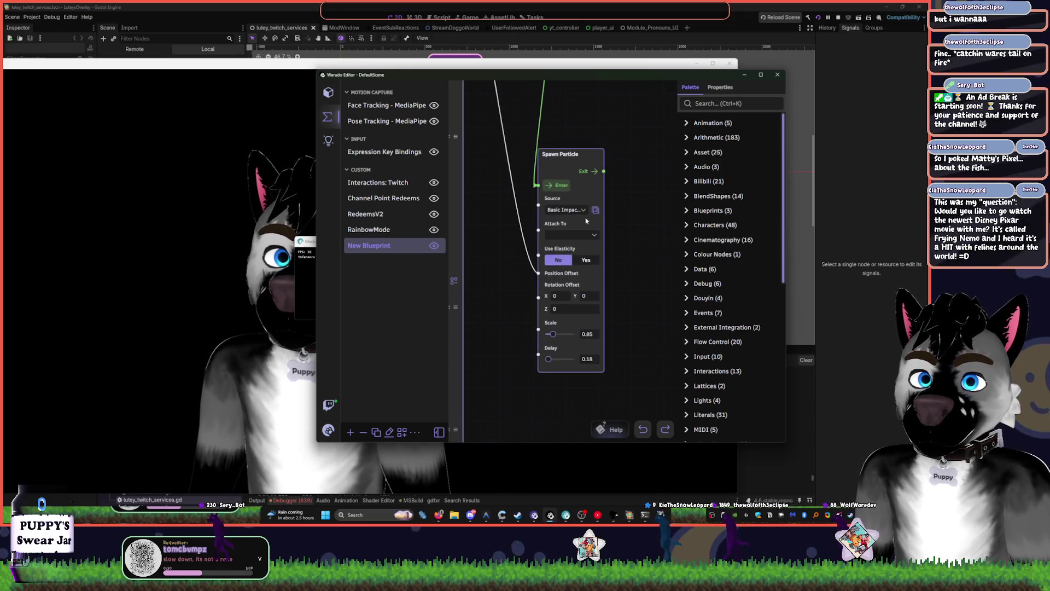
{"action": "left_click", "coordinate": [569, 210]}
{"action": "mouse_move", "coordinate": [611, 154]}
{"action": "left_mouse_down"}
{"action": "mouse_move", "coordinate": [652, 205]}
{"action": "mouse_move", "coordinate": [681, 299]}
{"action": "left_mouse_up"}
Hide the New Blueprint graph and return to the Godot editor
{"action": "left_click", "coordinate": [434, 245]}
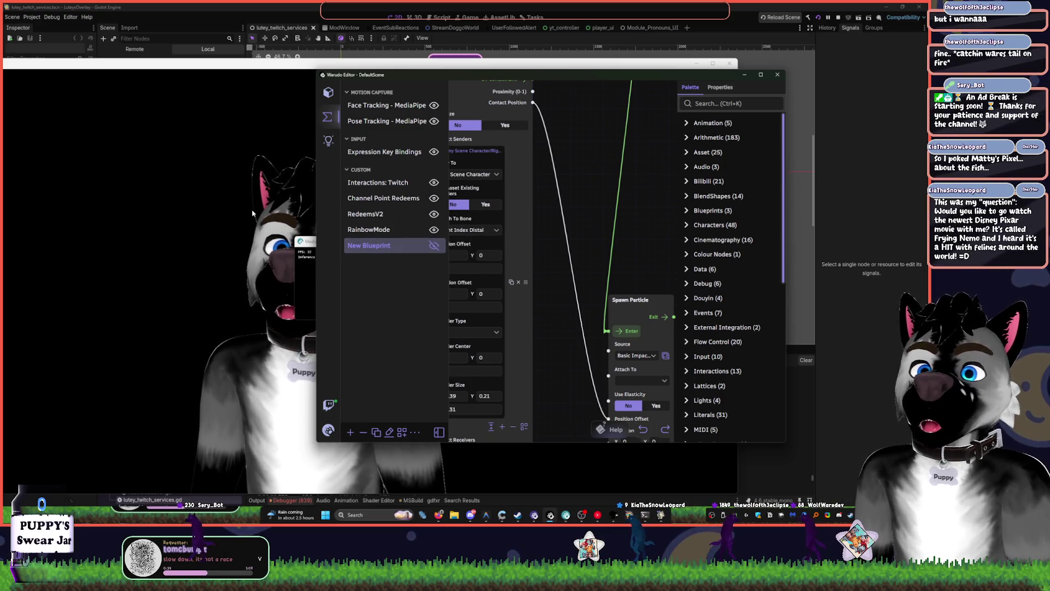
{"action": "left_click", "coordinate": [297, 222]}
{"action": "left_click", "coordinate": [361, 52]}
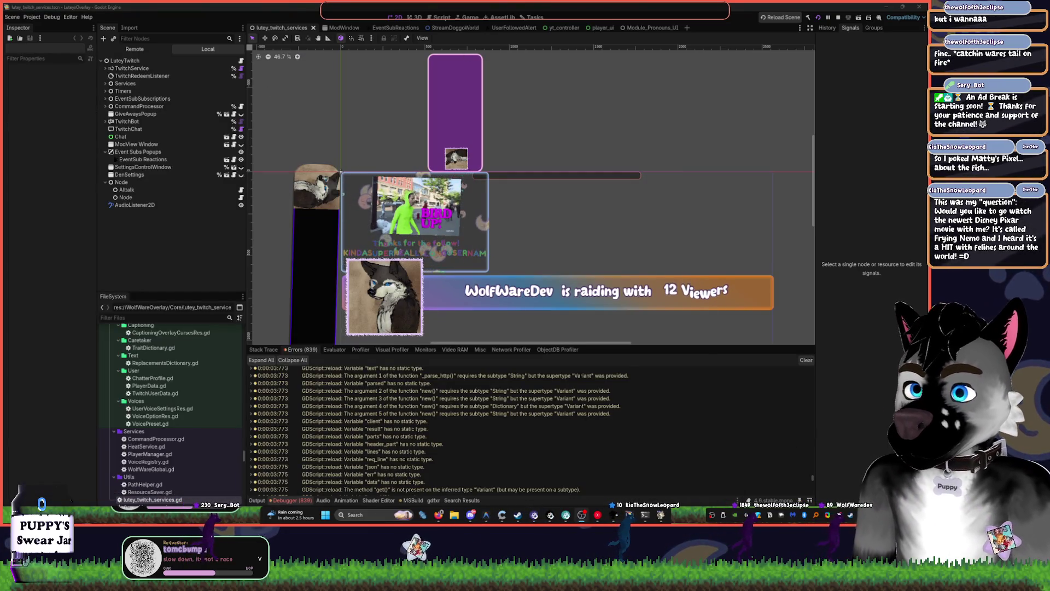
Switch to the ModWindow scene, frame its settings window and username cards, then select StarLeaderBoard and Button
{"action": "scroll", "coordinate": [441, 300], "scroll_direction": "down", "scroll_amount": 3}
{"action": "left_click", "coordinate": [440, 299]}
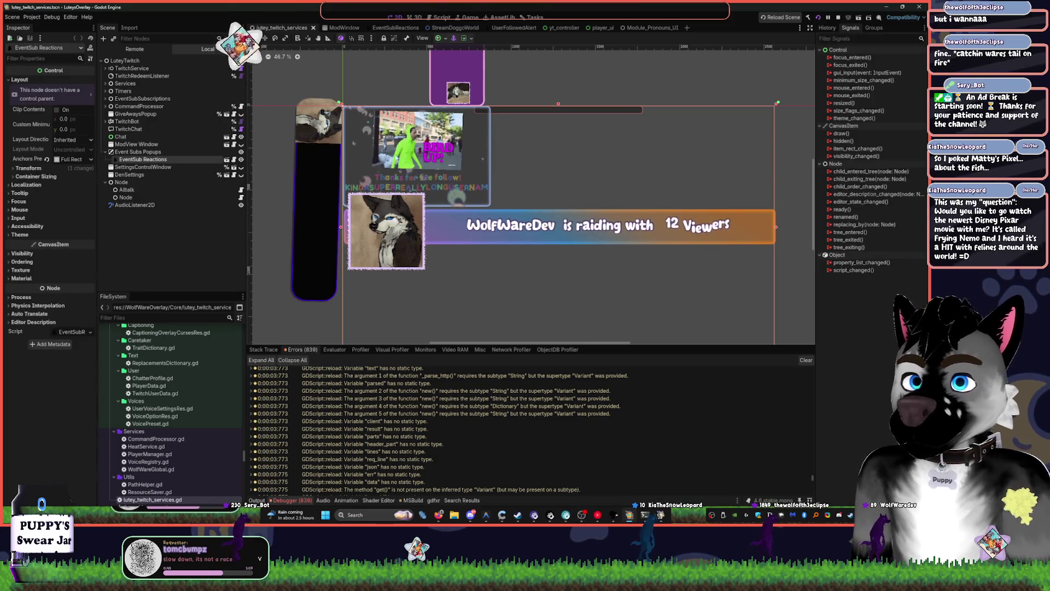
{"action": "left_click", "coordinate": [335, 28]}
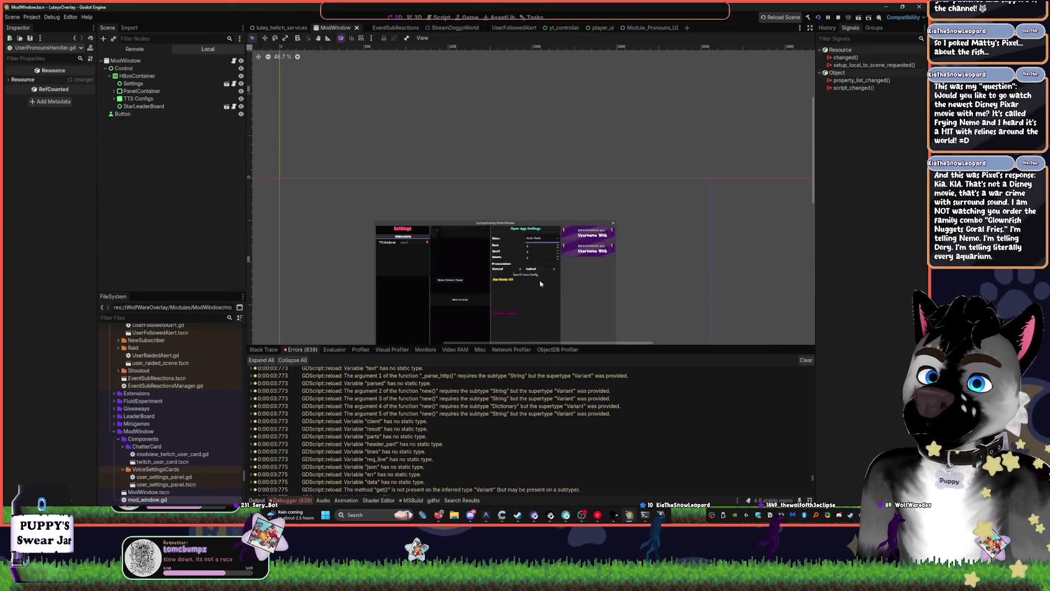
{"action": "scroll", "coordinate": [506, 225], "scroll_direction": "up", "scroll_amount": 6}
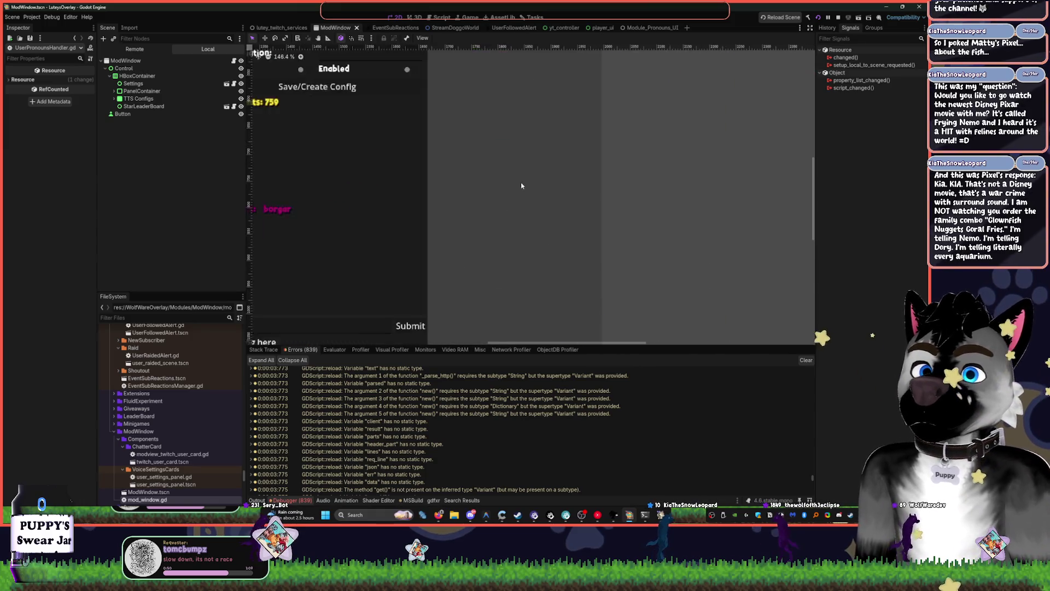
{"action": "left_click_drag", "start_coordinate": [521, 186], "coordinate": [445, 241]}
{"action": "scroll", "coordinate": [501, 110], "scroll_direction": "down", "scroll_amount": 4}
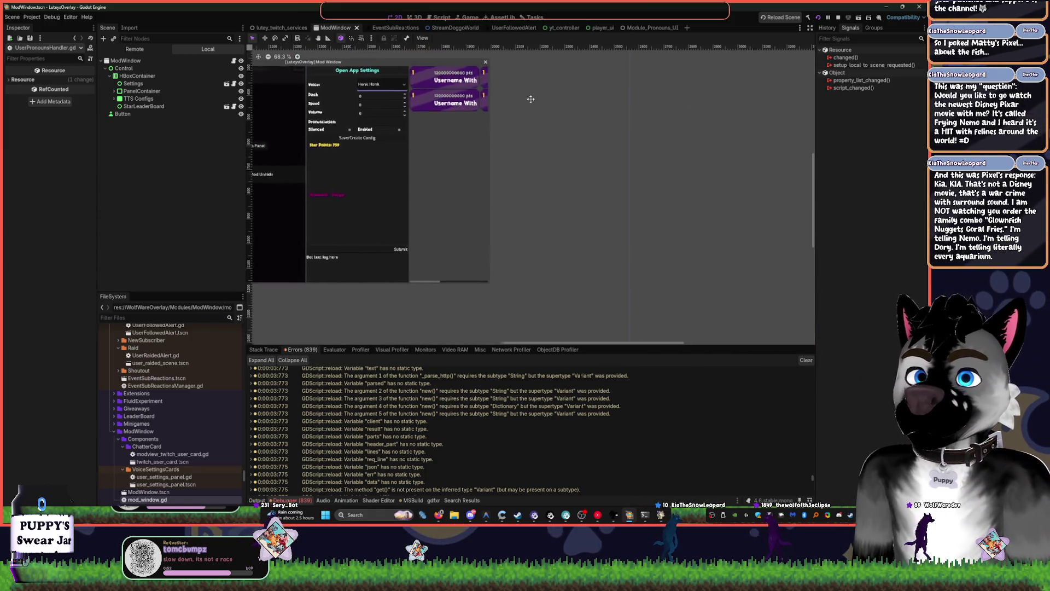
{"action": "left_click_drag", "start_coordinate": [530, 99], "coordinate": [476, 122]}
{"action": "left_click", "coordinate": [176, 104]}
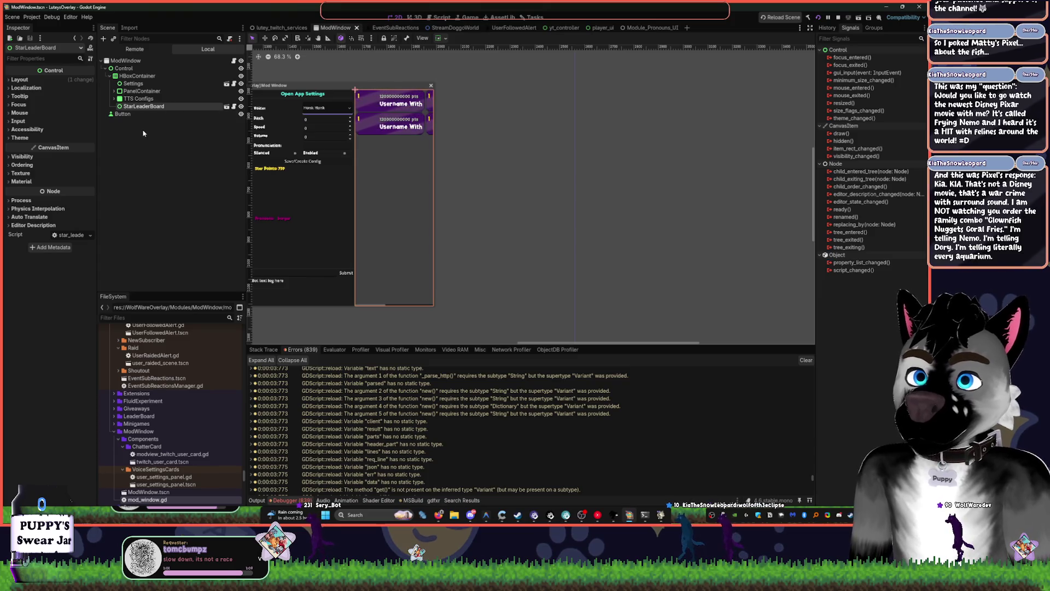
{"action": "left_click", "coordinate": [143, 114]}
{"action": "left_click", "coordinate": [145, 106]}
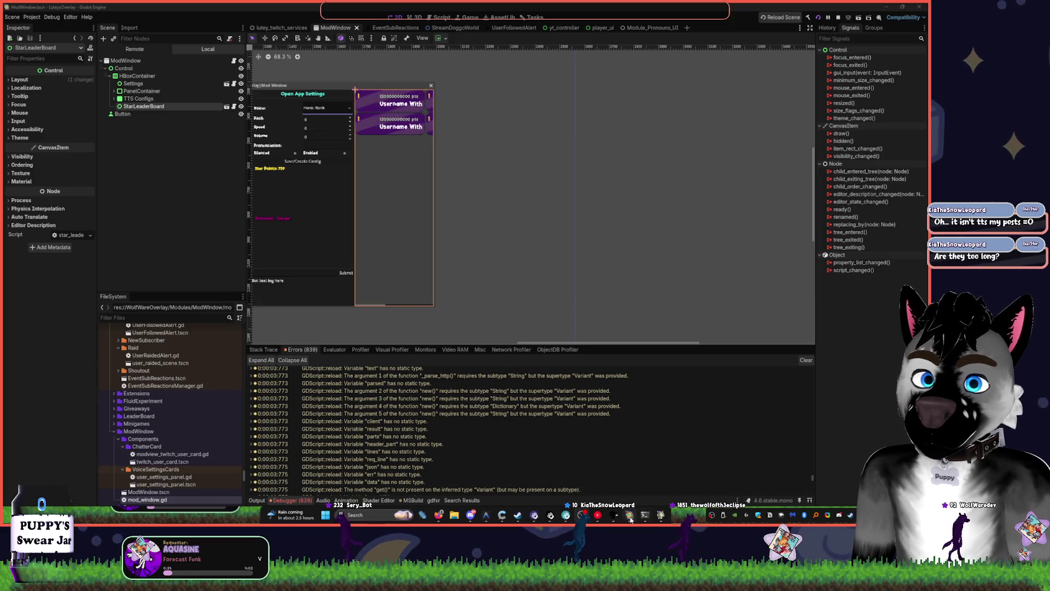
{"action": "key", "text": "alt+Tab"}
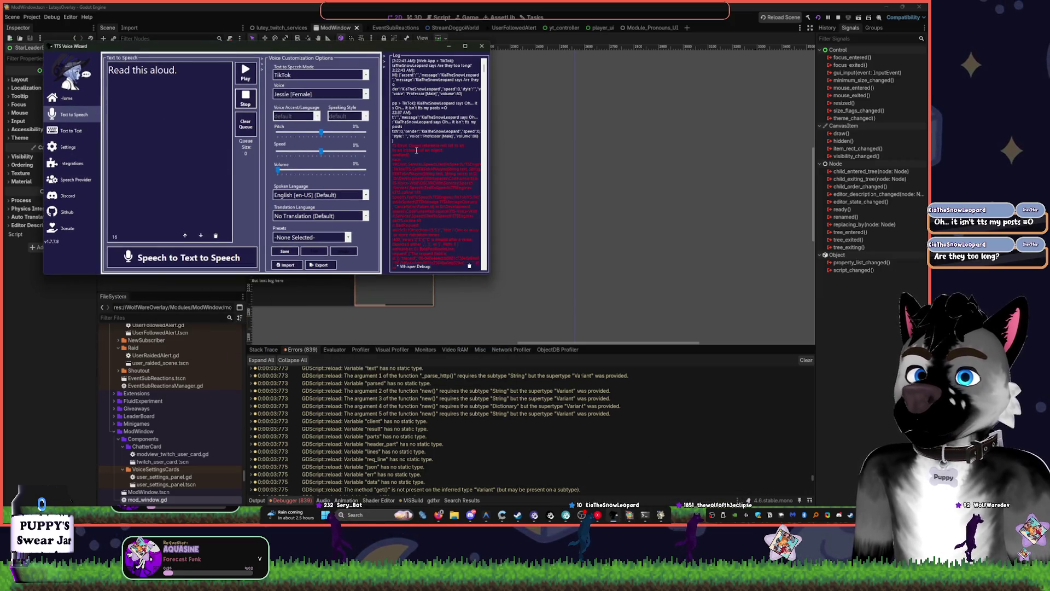
Paste the chat message about Pixel's response into Text to Speech and play it aloud
{"action": "left_click", "coordinate": [66, 98]}
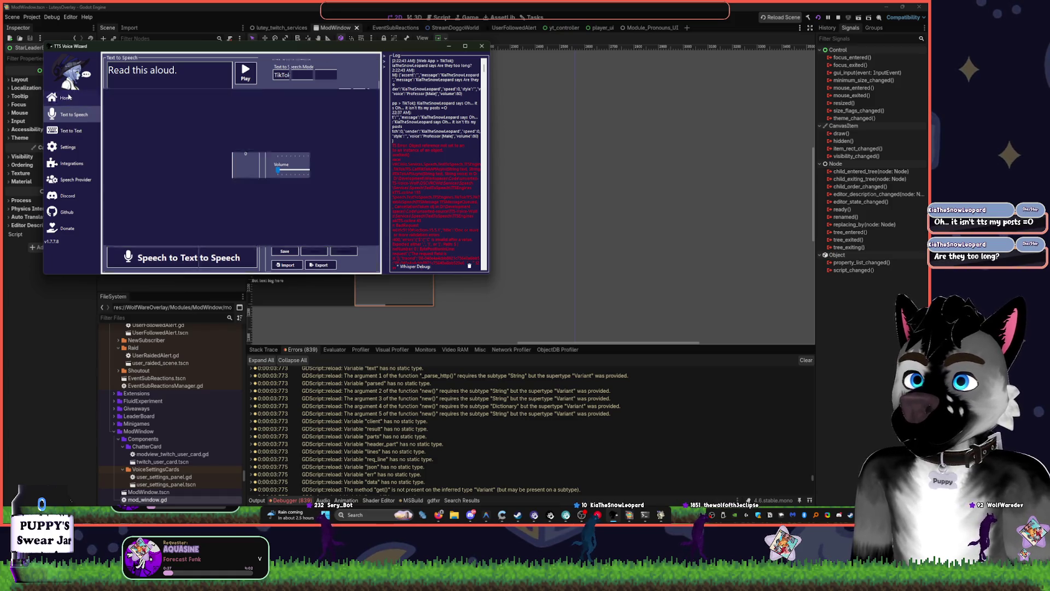
{"action": "left_click", "coordinate": [73, 114]}
{"action": "type", "text": "And this was Pixel's response: Kia. KIA. That's not a Disney movie, that's a war crime with surround sound. I am NOT watching you order the family combo \"Clownfish Nuggets Coral Fries.\" I'm telling Nemo. I'm telling Dory. I'm telling literally every aquarium."}
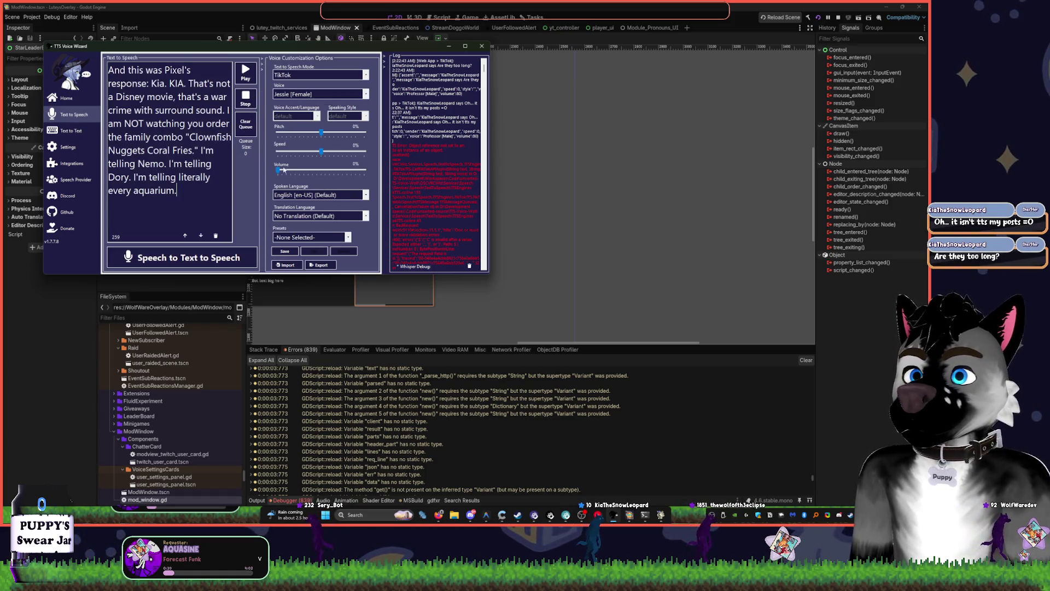
{"action": "left_click", "coordinate": [246, 76]}
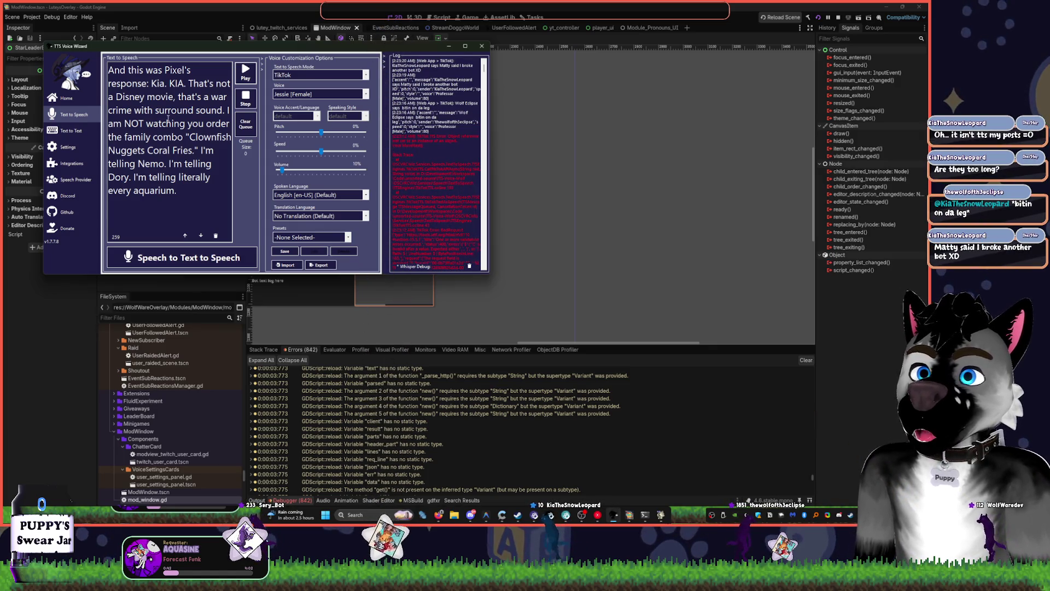
Remove the quotes around Clownfish Nuggets Coral Fries, replay the message, and widen the window
{"action": "key", "text": "BackSpace"}
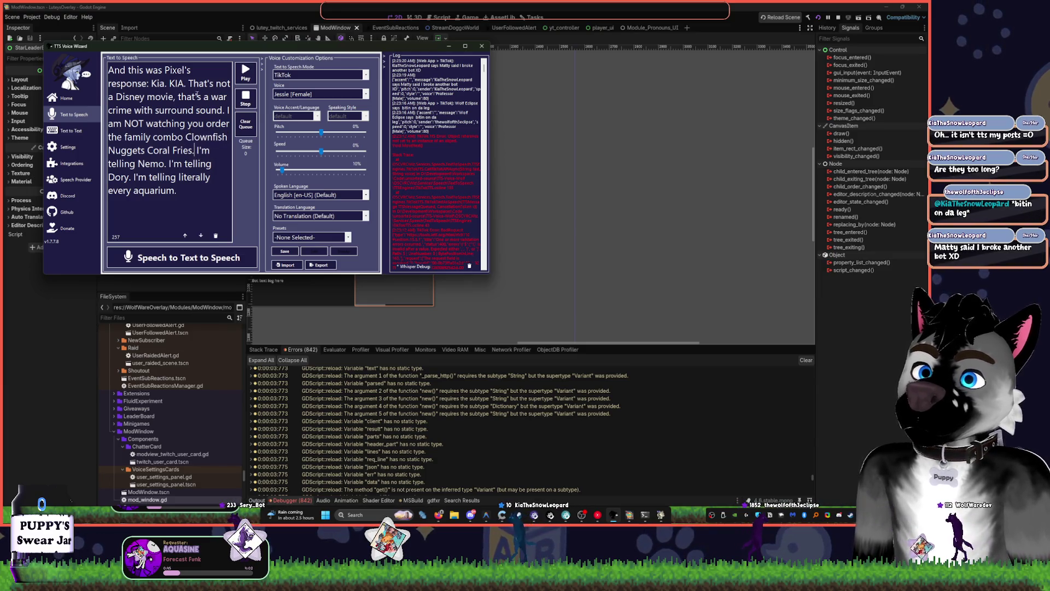
{"action": "left_click", "coordinate": [241, 80]}
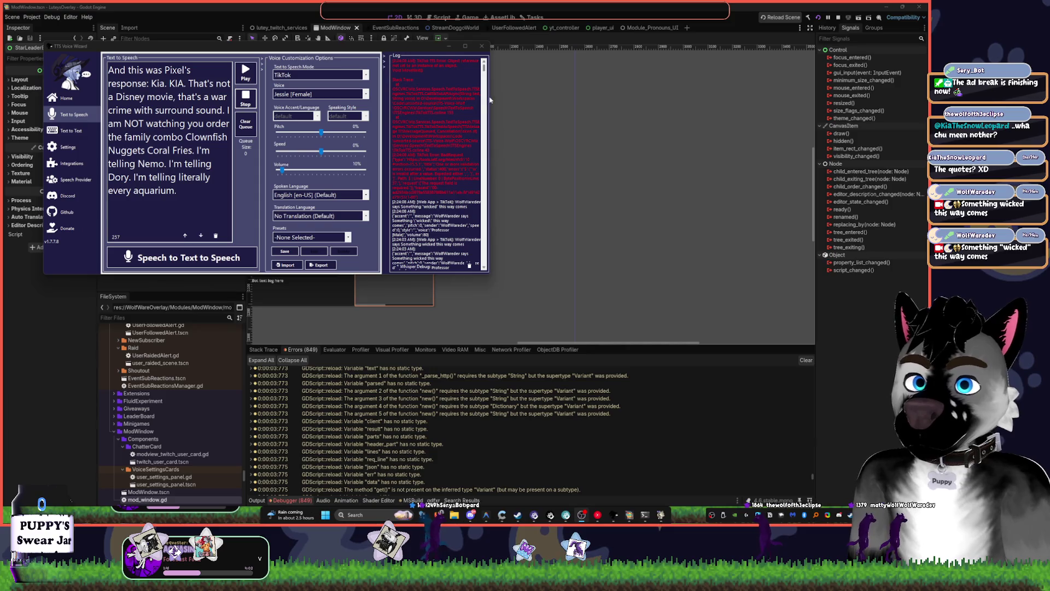
{"action": "left_click_drag", "start_coordinate": [491, 100], "coordinate": [512, 112]}
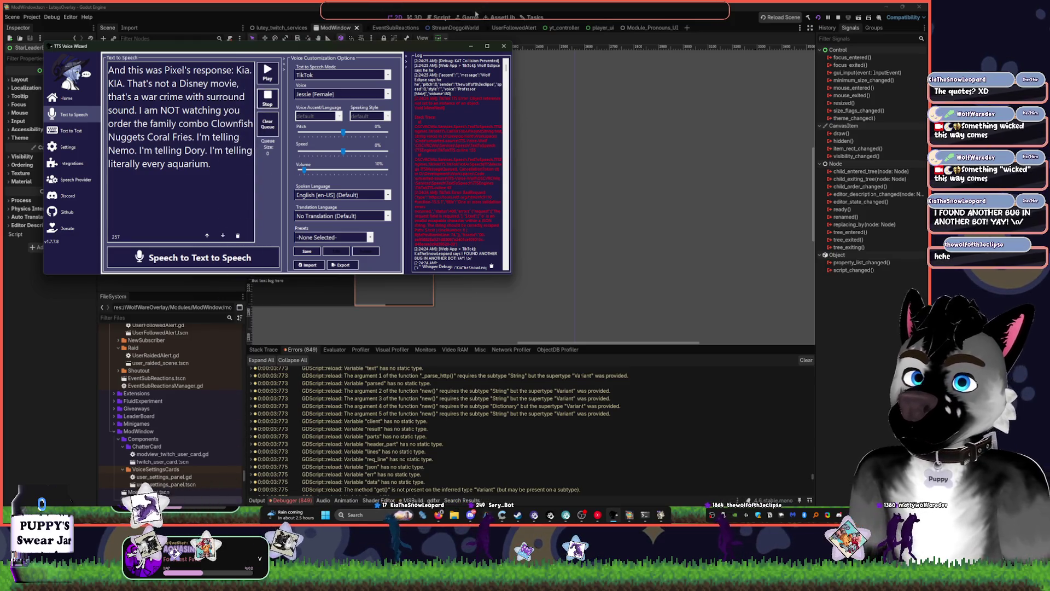
{"action": "left_click", "coordinate": [441, 18]}
On the Tasks board, add a Star Bounties card with the viewer's tag and 'BUGFIX - 800'
{"action": "left_click", "coordinate": [500, 17]}
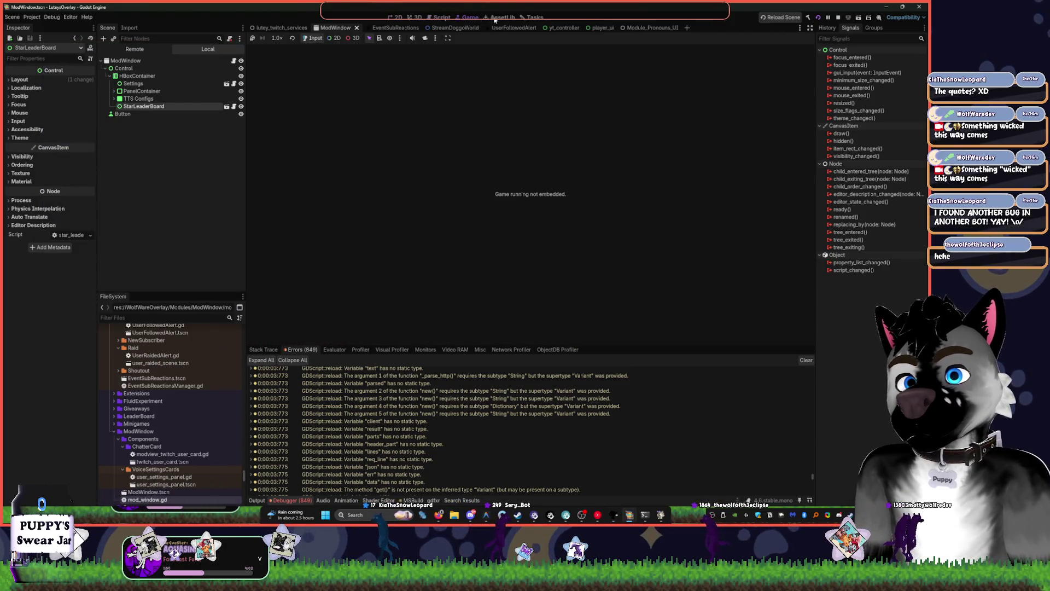
{"action": "left_click", "coordinate": [538, 18]}
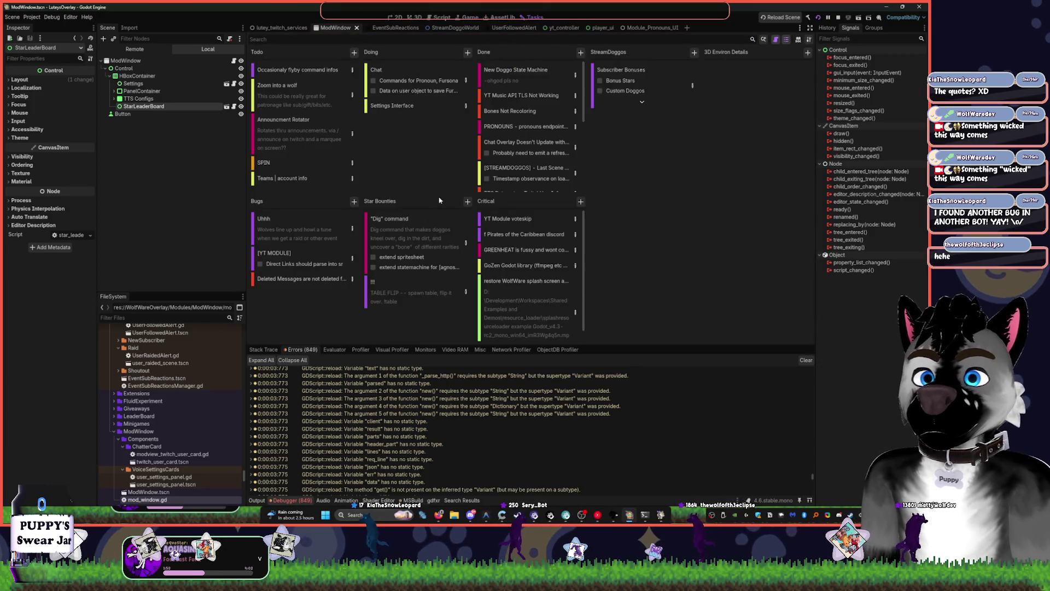
{"action": "left_click", "coordinate": [468, 201]}
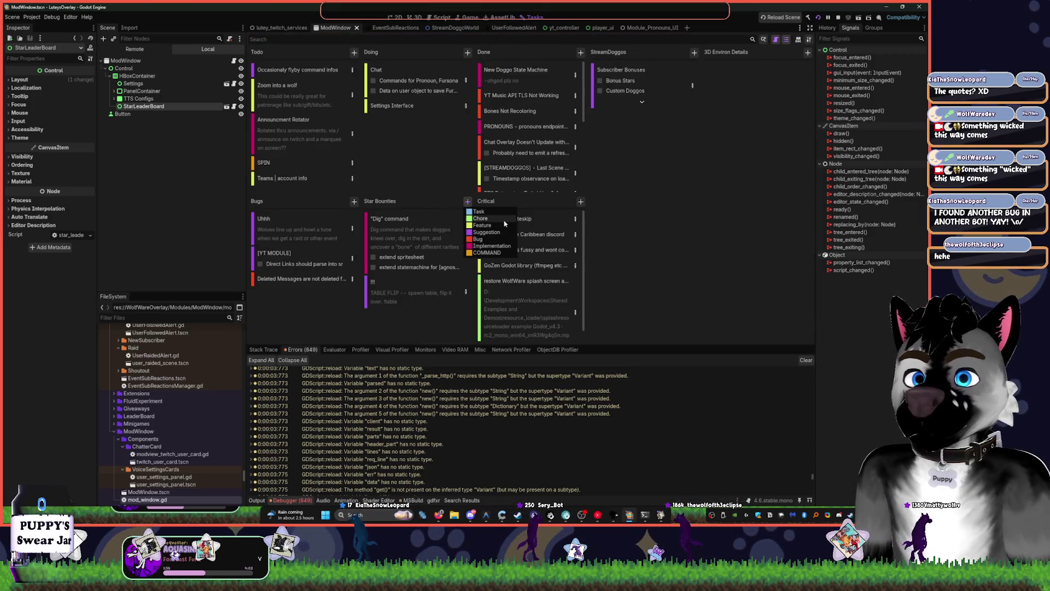
{"action": "left_click", "coordinate": [489, 252]}
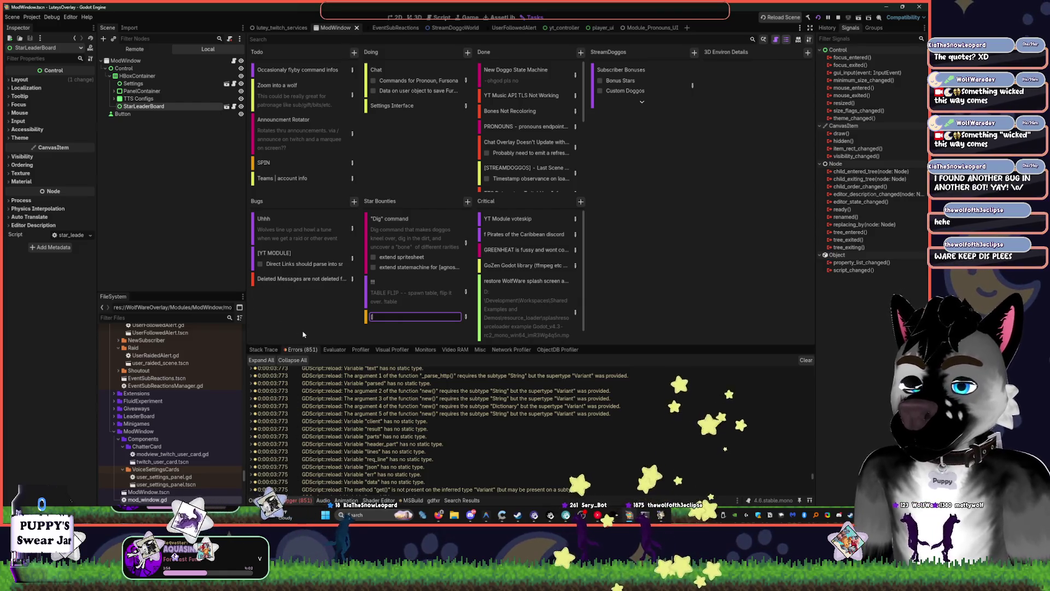
{"action": "type", "text": "[Kia SnowLea"}
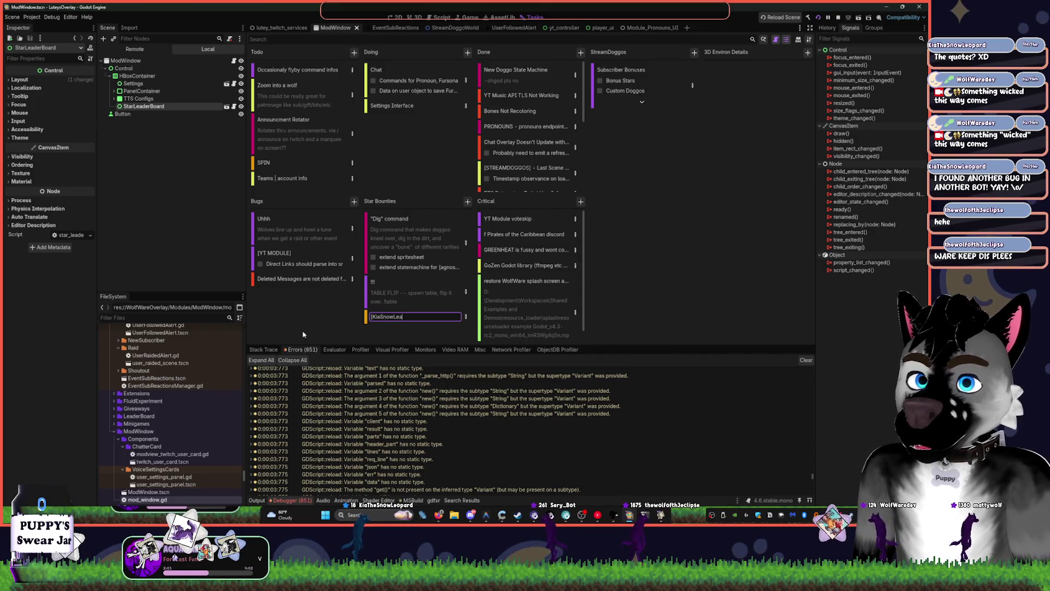
{"action": "type", "text": "po"}
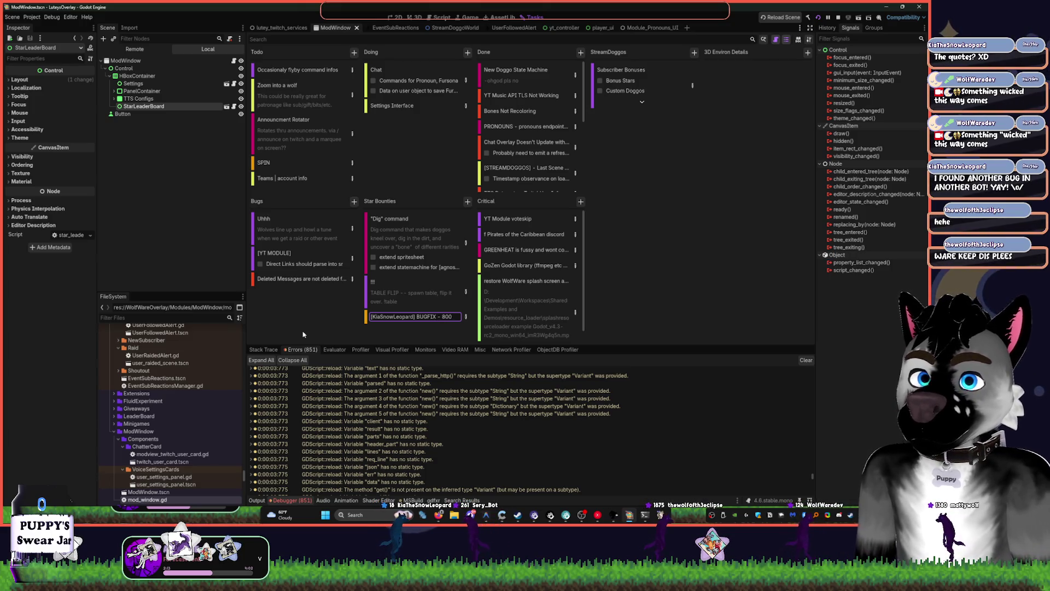
{"action": "key", "text": "Return"}
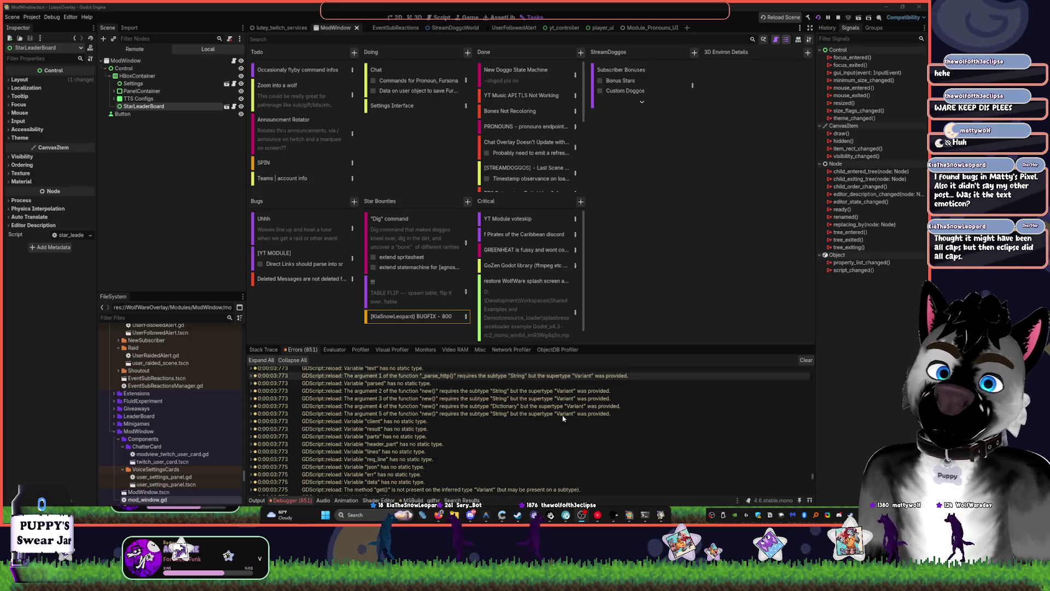
Clear the TTS Voice Wizard text box and minimize the window
{"action": "left_click", "coordinate": [615, 520]}
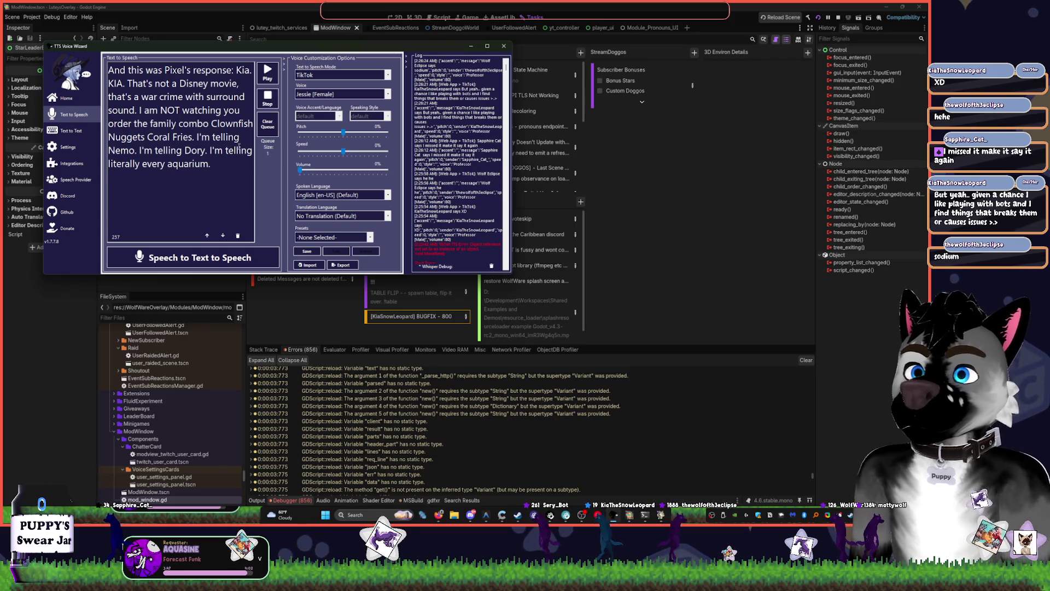
{"action": "left_click", "coordinate": [267, 78]}
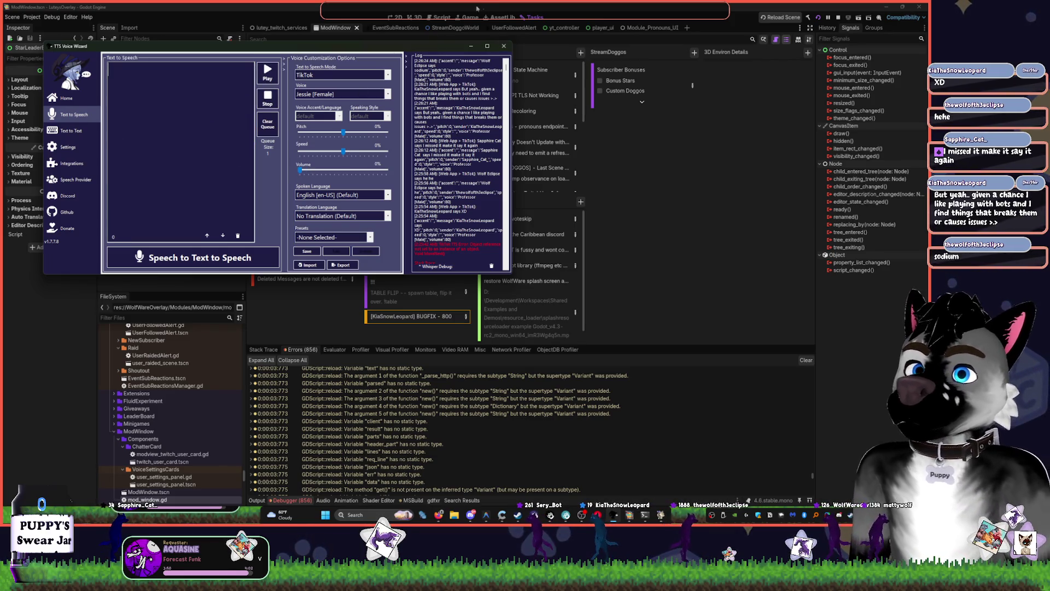
{"action": "left_click", "coordinate": [459, 6]}
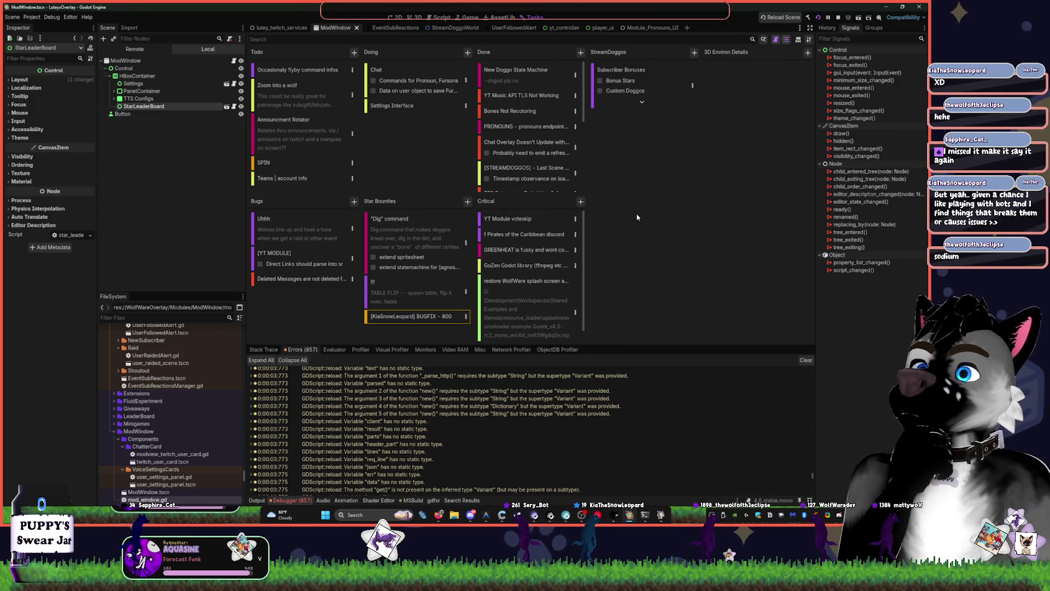
Open VoiceExtensionReceiver.gd at the debugger error's line and run the overlay project
{"action": "left_click", "coordinate": [401, 18]}
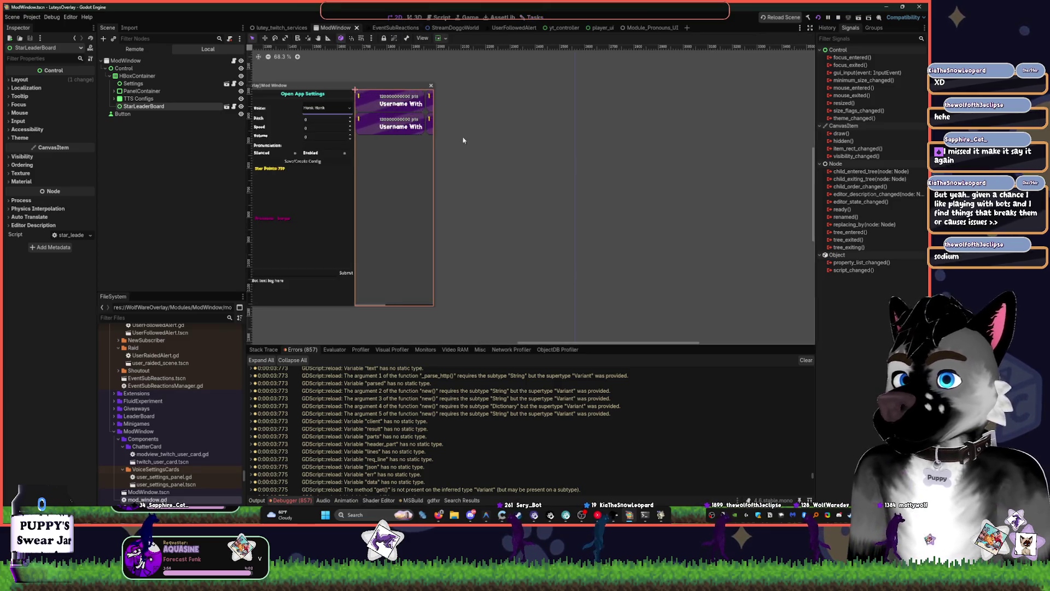
{"action": "scroll", "coordinate": [575, 208], "scroll_direction": "up", "scroll_amount": 10}
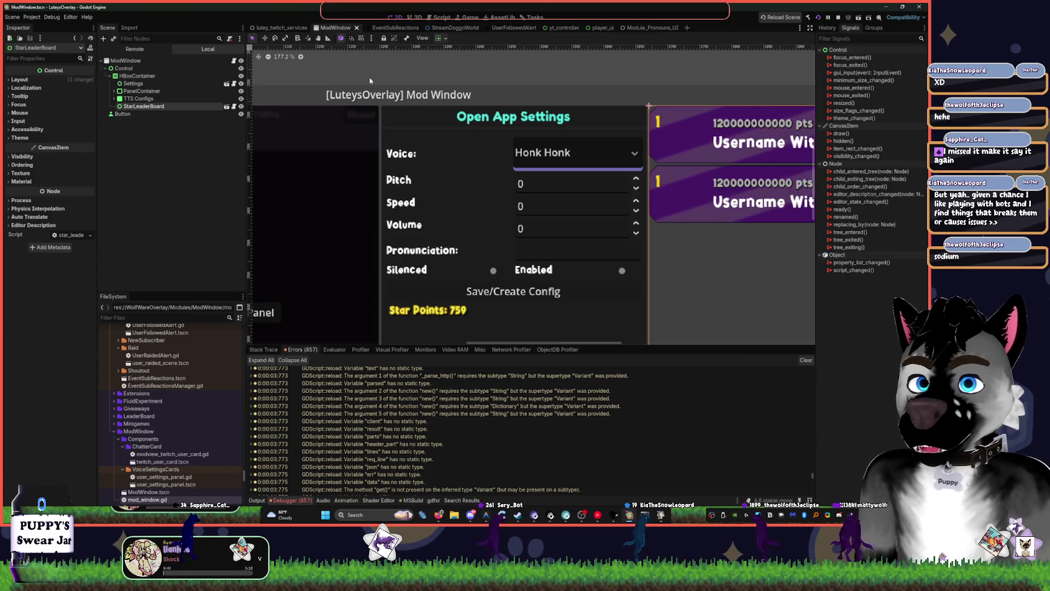
{"action": "left_click", "coordinate": [411, 17]}
{"action": "left_click", "coordinate": [438, 17]}
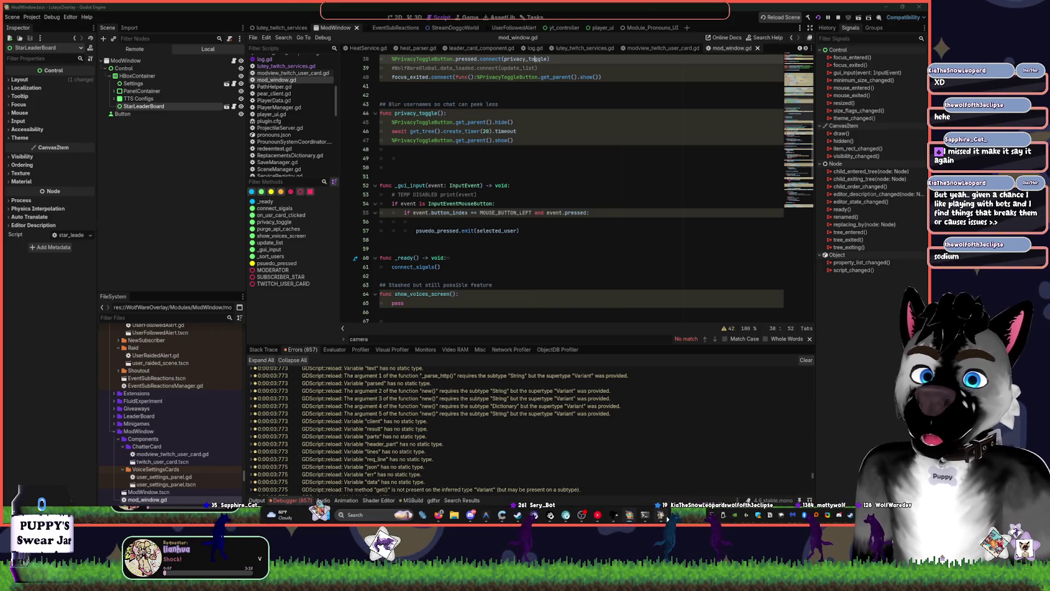
{"action": "double_click", "coordinate": [329, 482]}
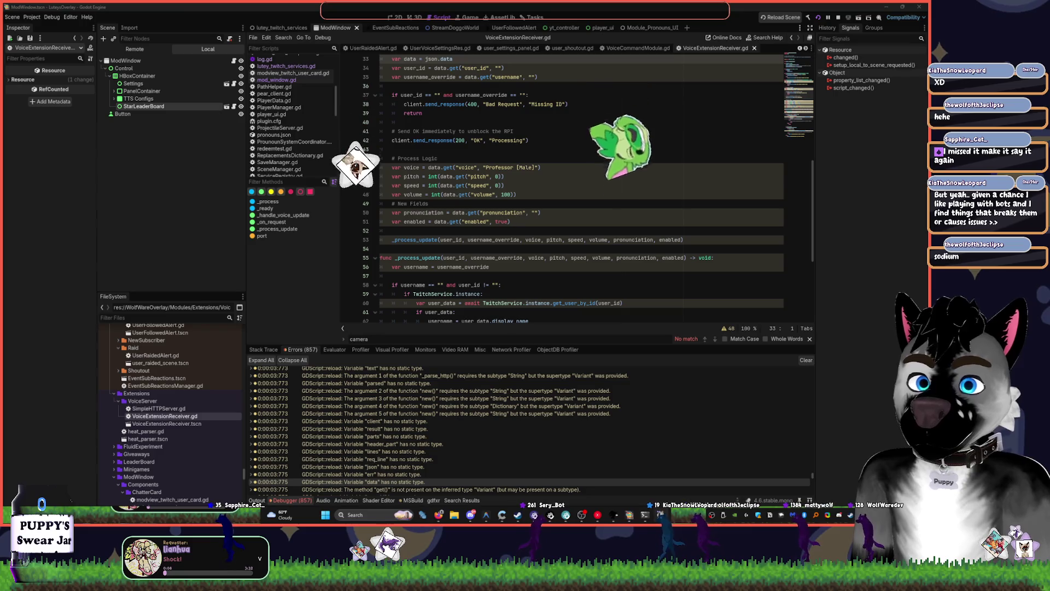
{"action": "key", "text": "F6"}
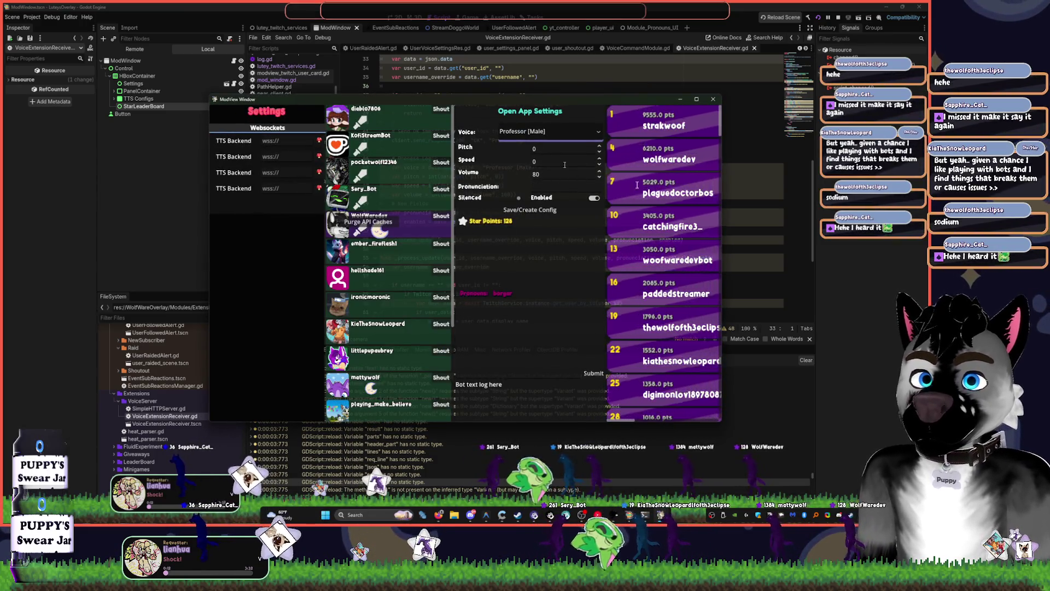
Choose the Magician voice in the ModView Window and save the config
{"action": "left_click", "coordinate": [547, 131]}
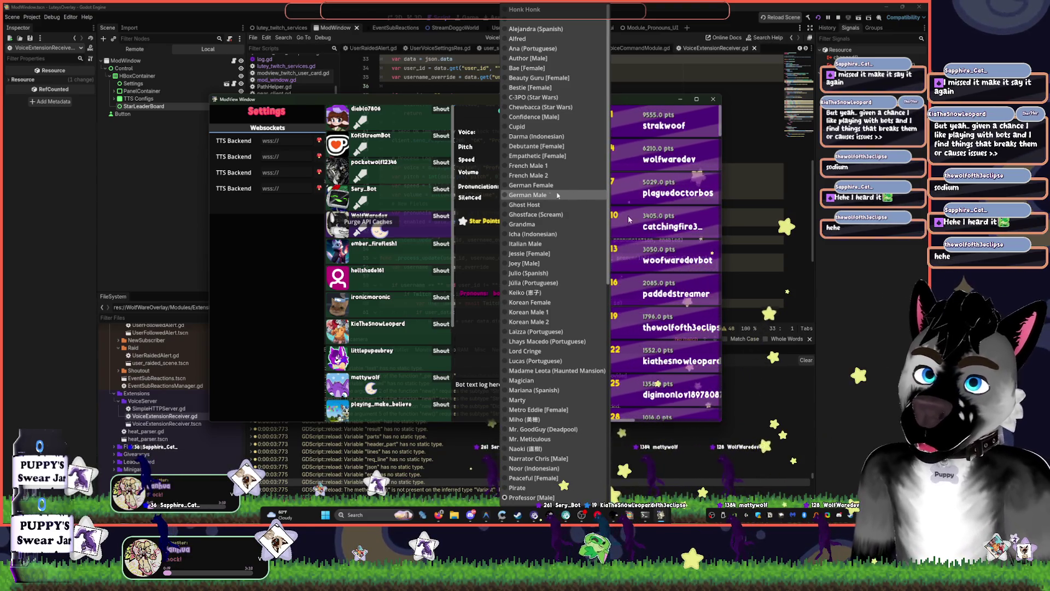
{"action": "key", "text": "Escape"}
{"action": "scroll", "coordinate": [408, 332], "scroll_direction": "down", "scroll_amount": 3}
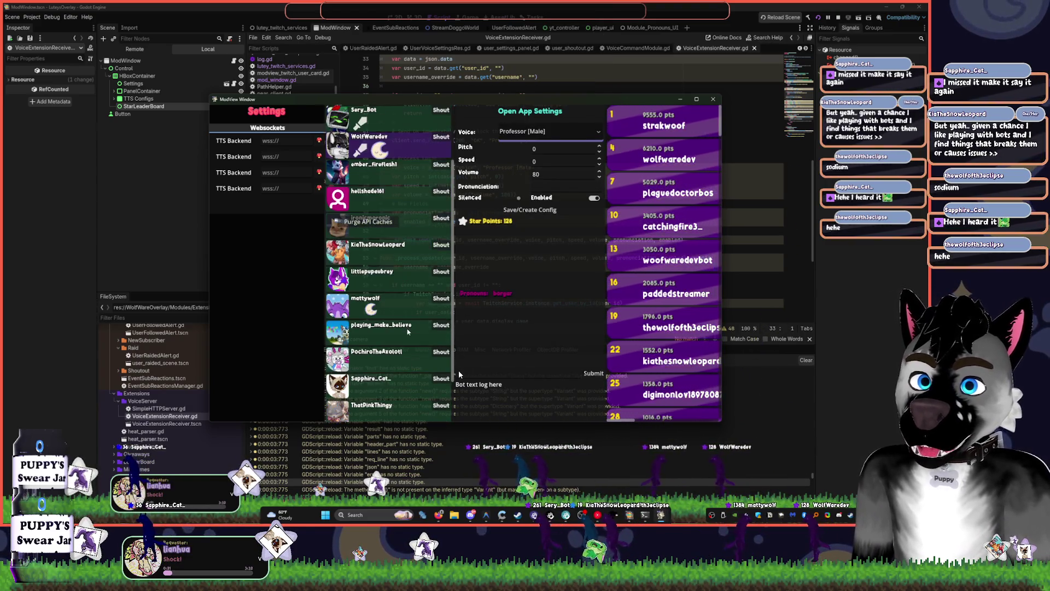
{"action": "scroll", "coordinate": [405, 344], "scroll_direction": "down", "scroll_amount": 2}
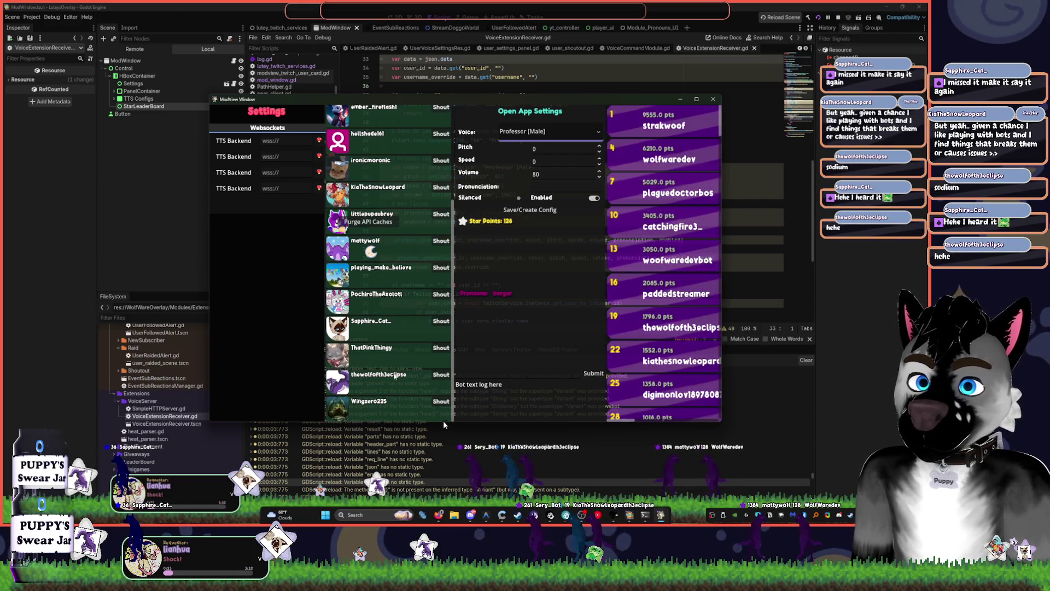
{"action": "left_click", "coordinate": [554, 133]}
{"action": "left_click", "coordinate": [555, 364]}
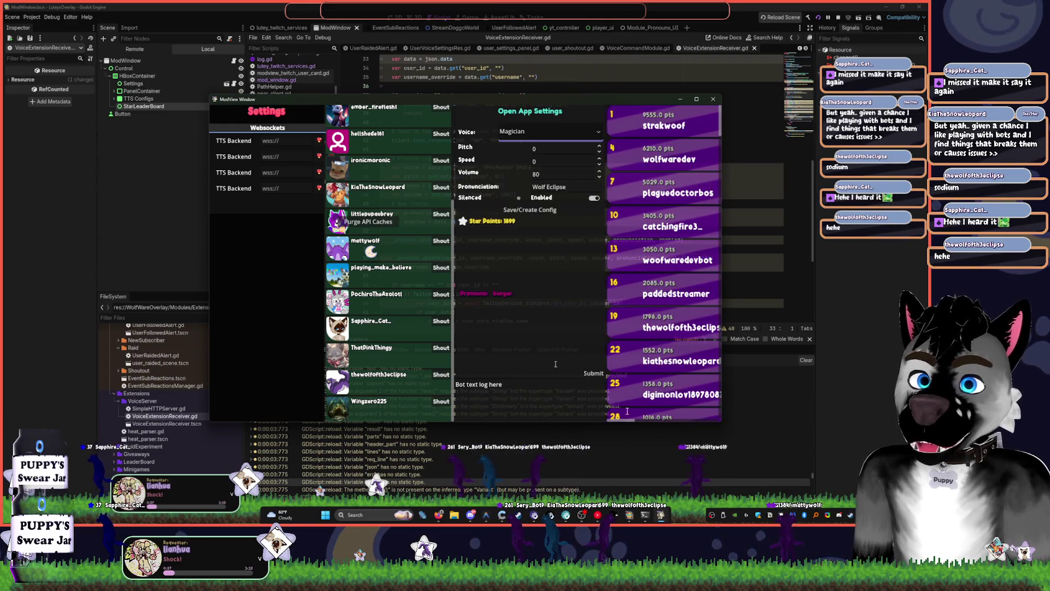
{"action": "left_click", "coordinate": [548, 210]}
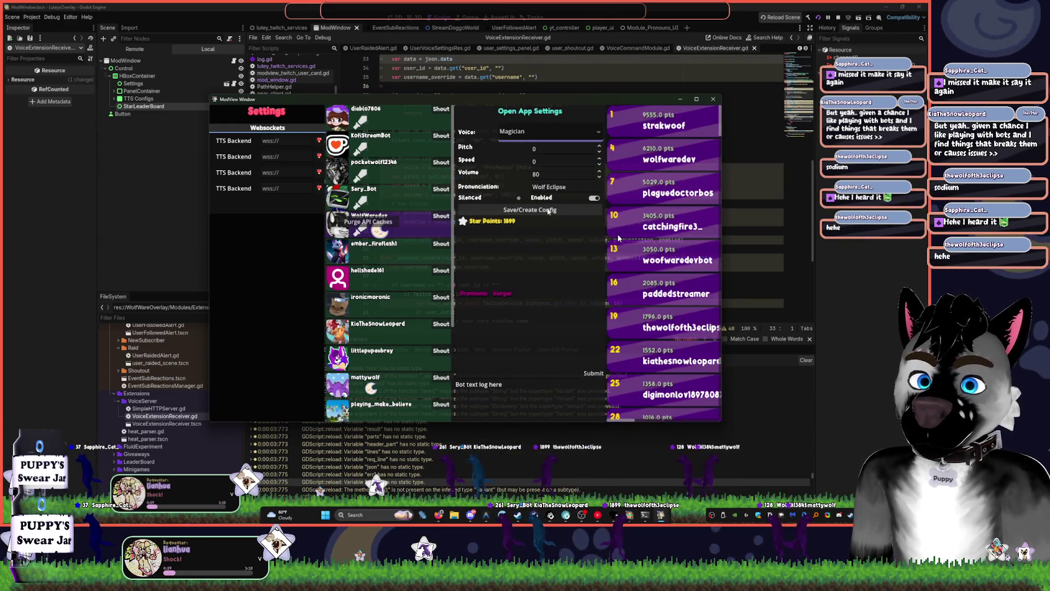
Lower the Volume from 80 to 70
{"action": "left_click", "coordinate": [533, 174]}
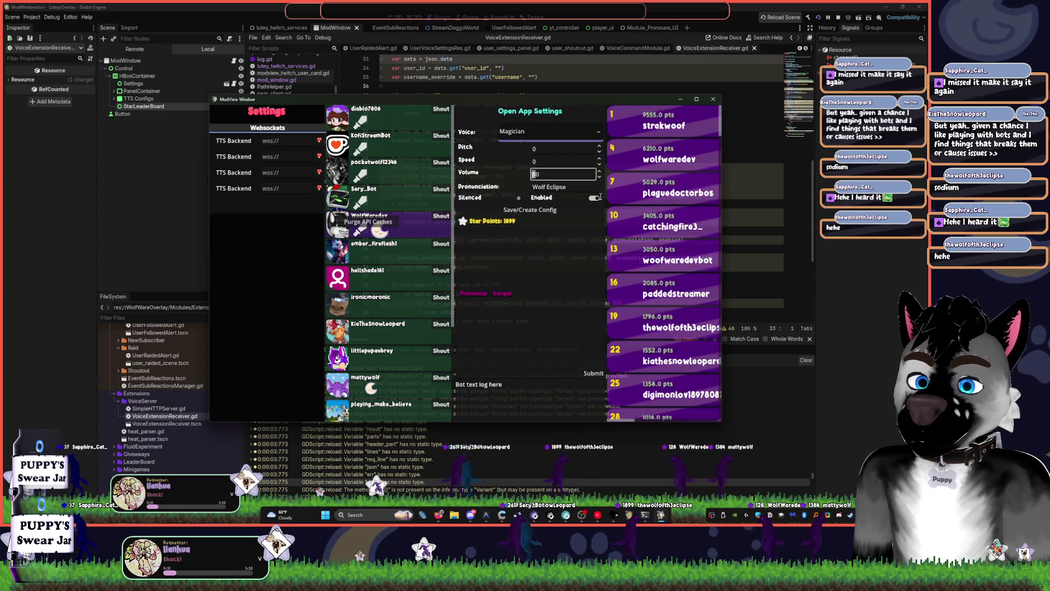
{"action": "type", "text": "70"}
{"action": "key", "text": "Return"}
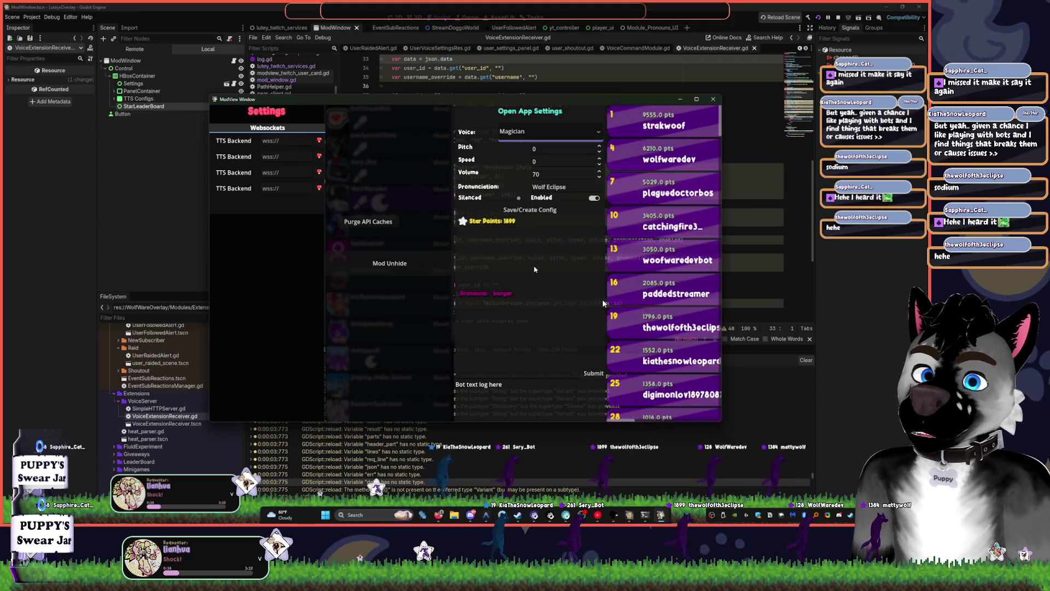
{"action": "mouse_move", "coordinate": [428, 283]}
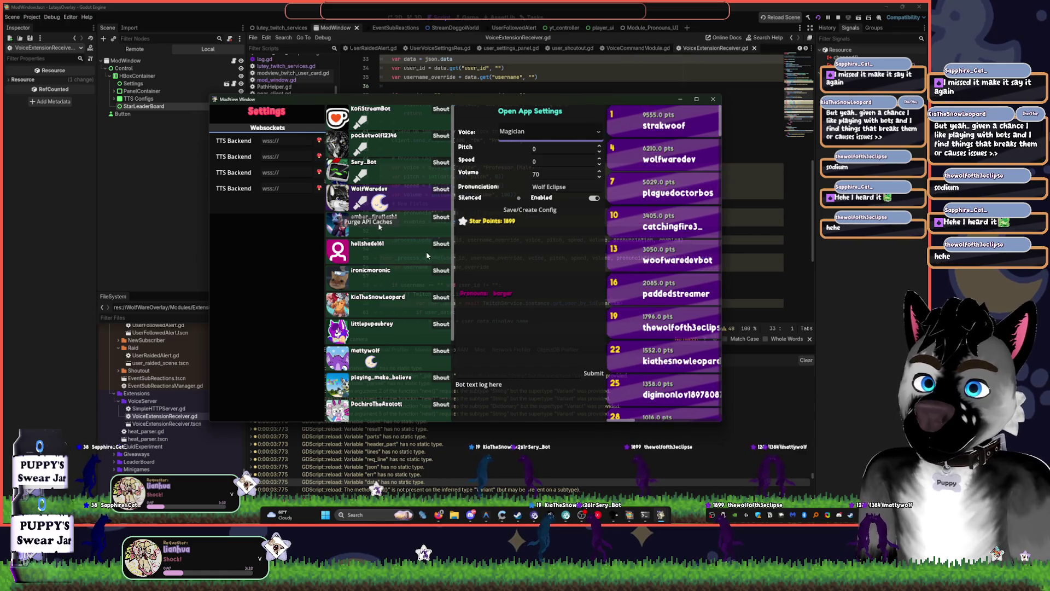
Move the ModView Window lower-left, set its Volume to 0, and open the Voice list
{"action": "mouse_move", "coordinate": [374, 99]}
{"action": "left_mouse_down"}
{"action": "mouse_move", "coordinate": [401, 77]}
{"action": "mouse_move", "coordinate": [345, 158]}
{"action": "left_mouse_up"}
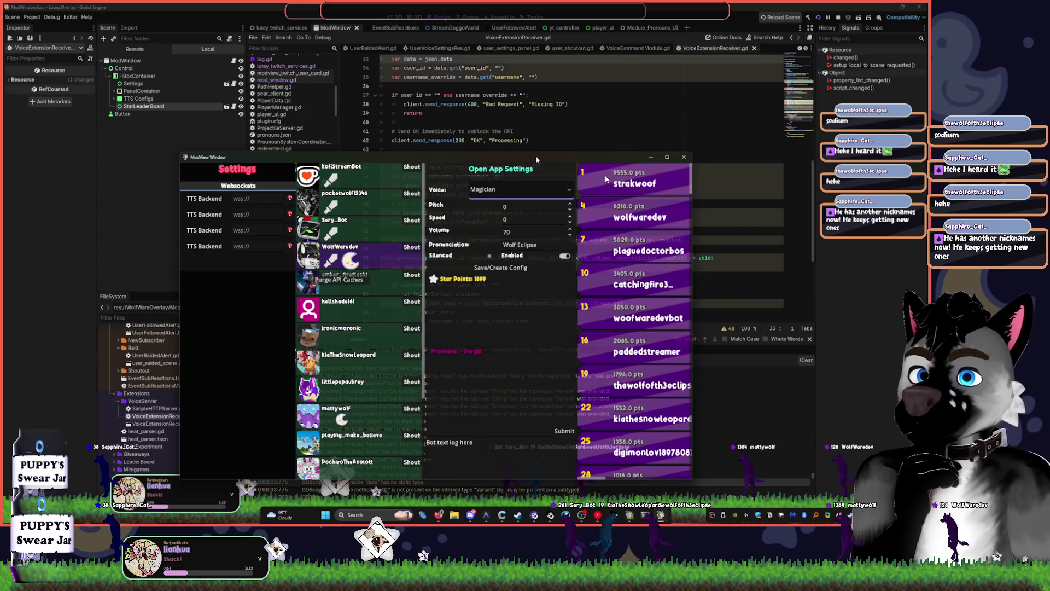
{"action": "left_click_drag", "start_coordinate": [536, 159], "coordinate": [542, 155]}
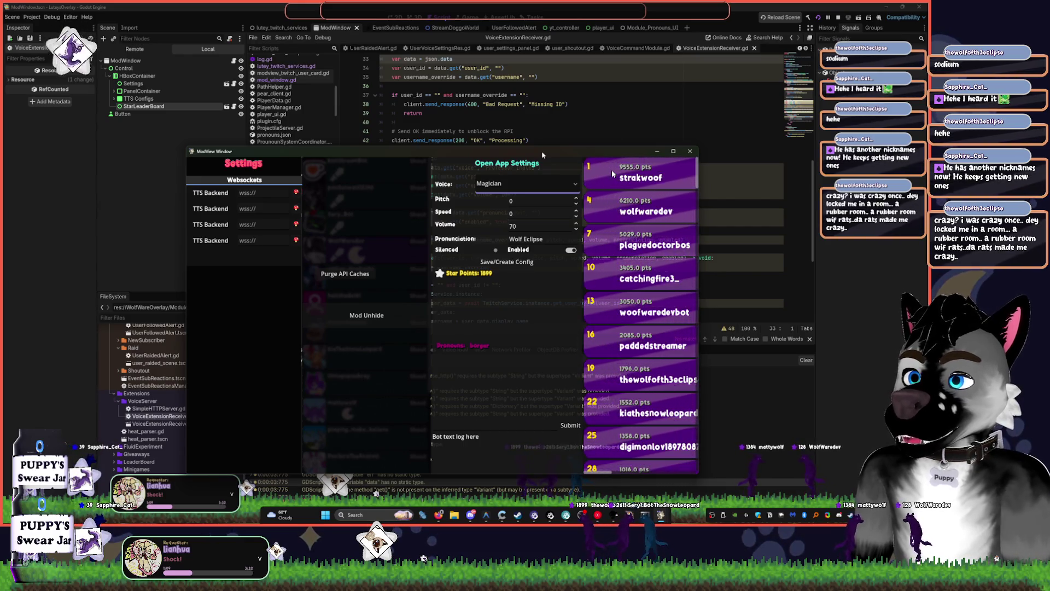
{"action": "left_click", "coordinate": [520, 229]}
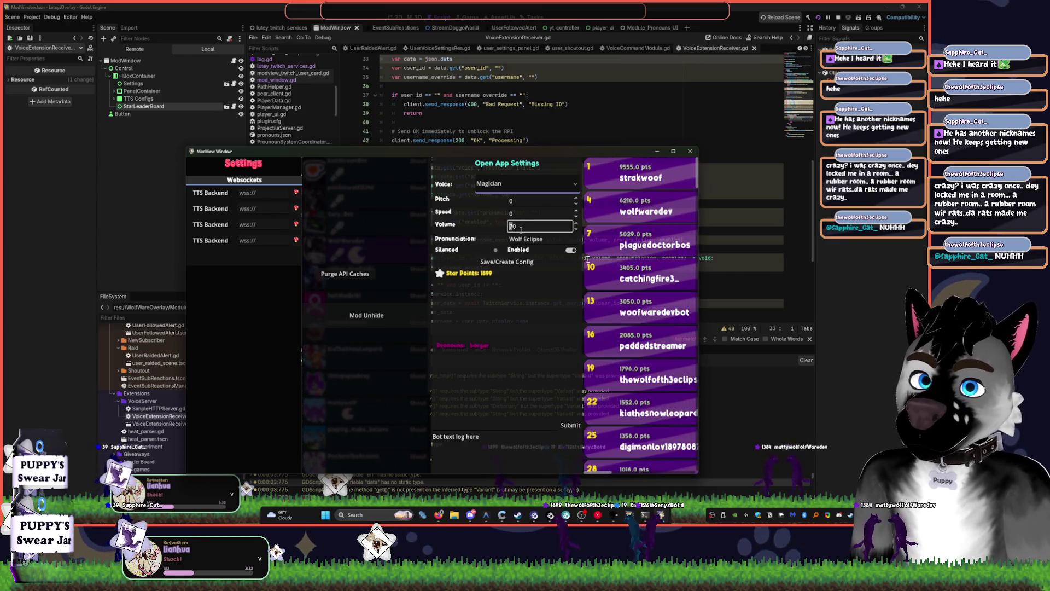
{"action": "type", "text": "0"}
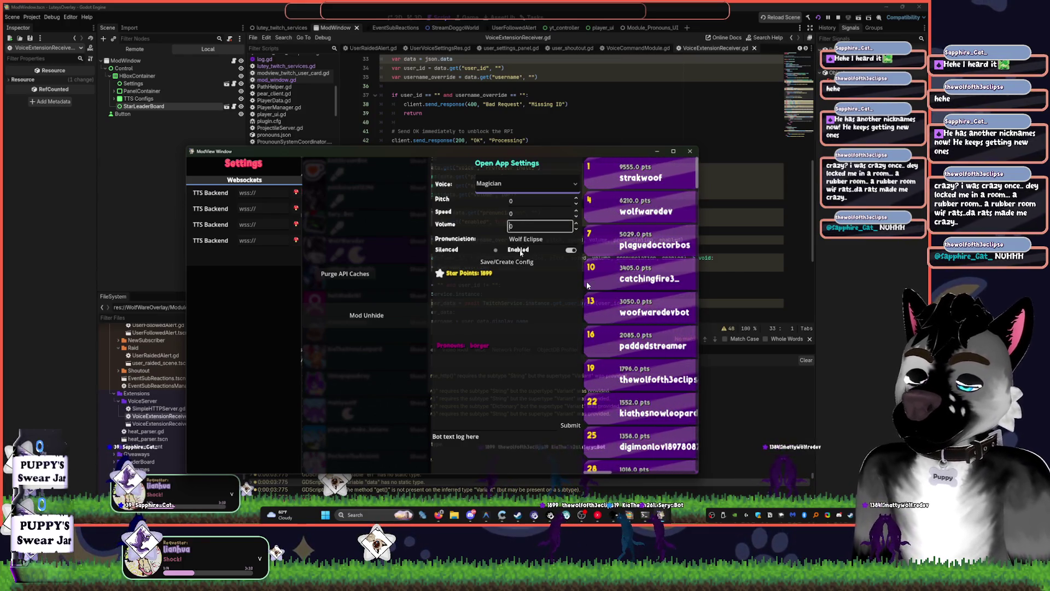
{"action": "left_click", "coordinate": [525, 184]}
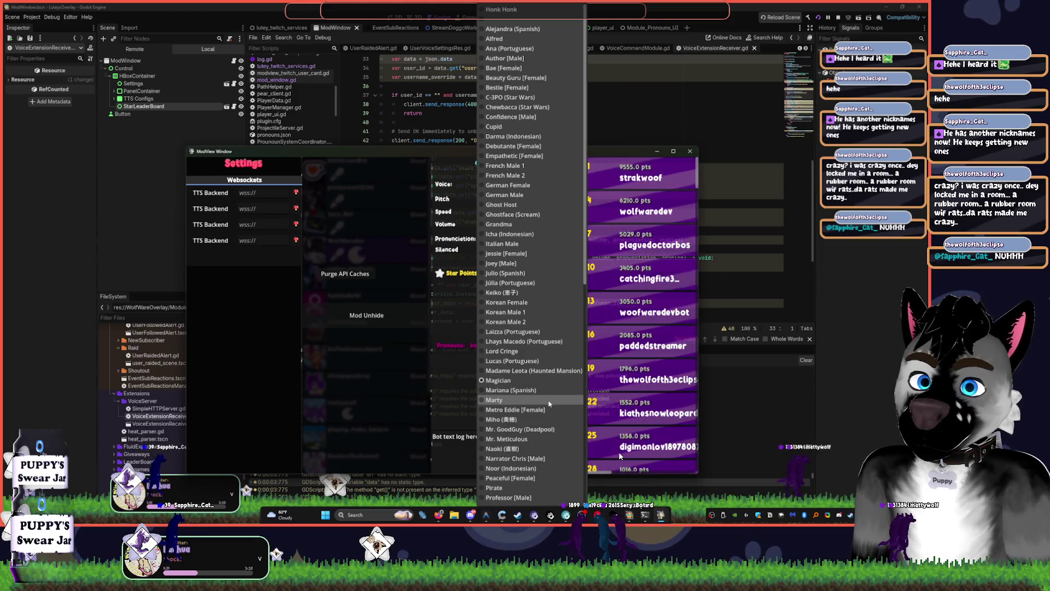
Select Smooth Alex [Male] from the Voice list, then browse the list again and close it
{"action": "scroll", "coordinate": [547, 407], "scroll_direction": "down", "scroll_amount": 10}
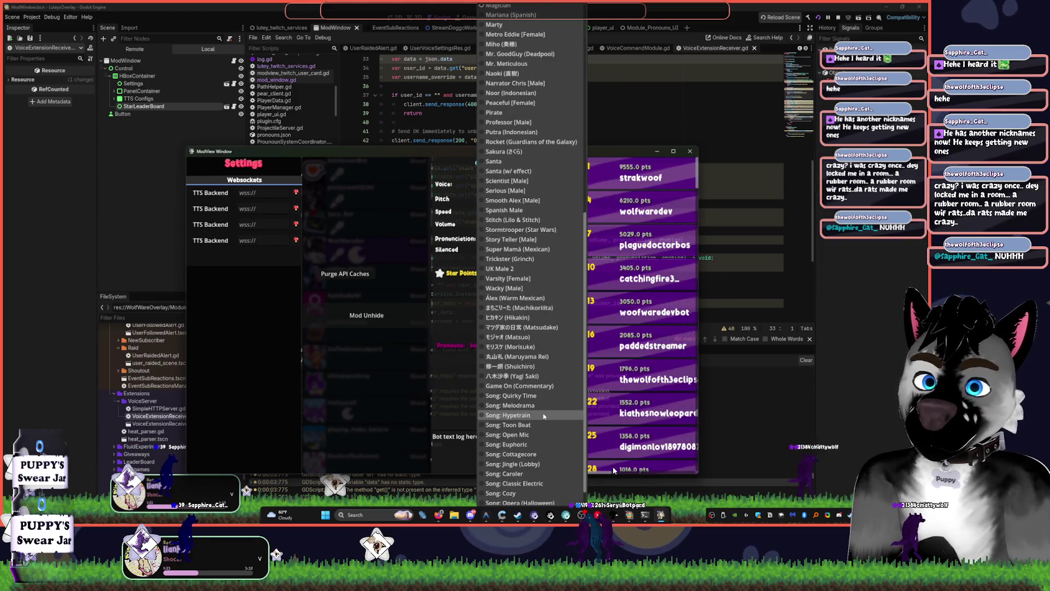
{"action": "scroll", "coordinate": [536, 389], "scroll_direction": "down", "scroll_amount": 2}
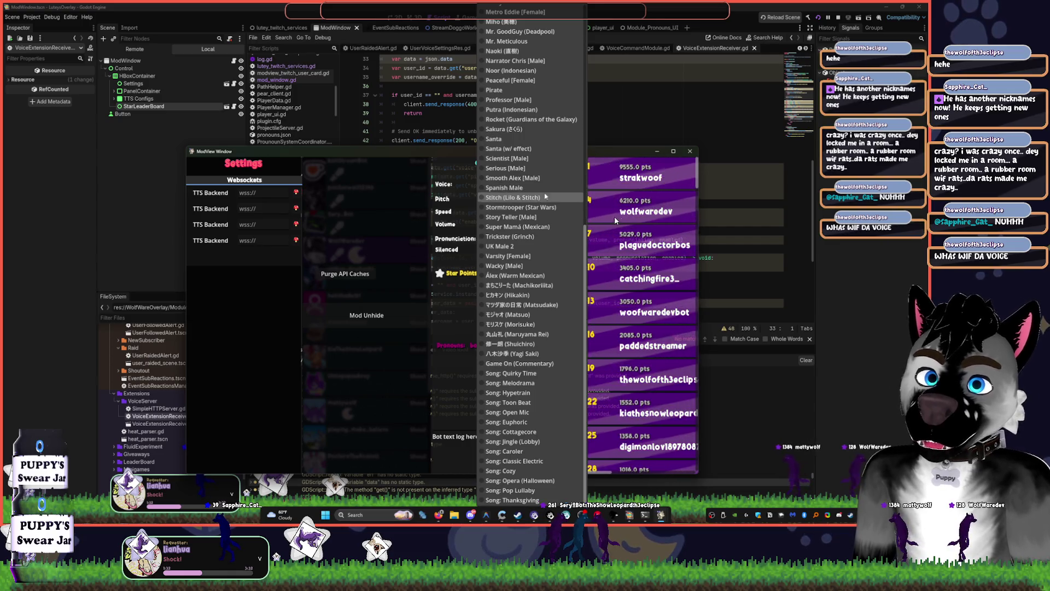
{"action": "left_click", "coordinate": [538, 178]}
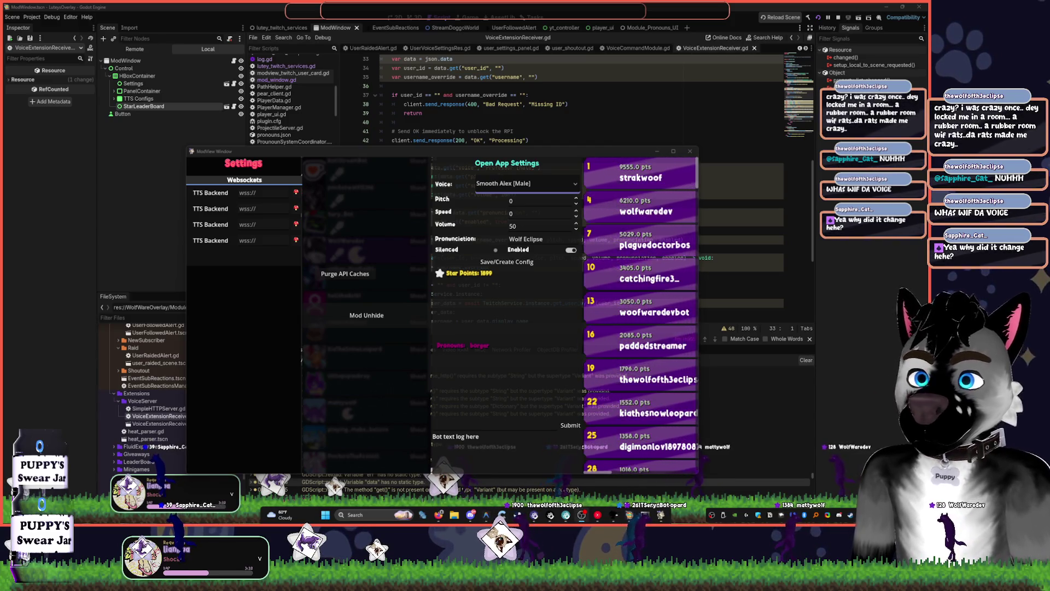
{"action": "left_click", "coordinate": [525, 183]}
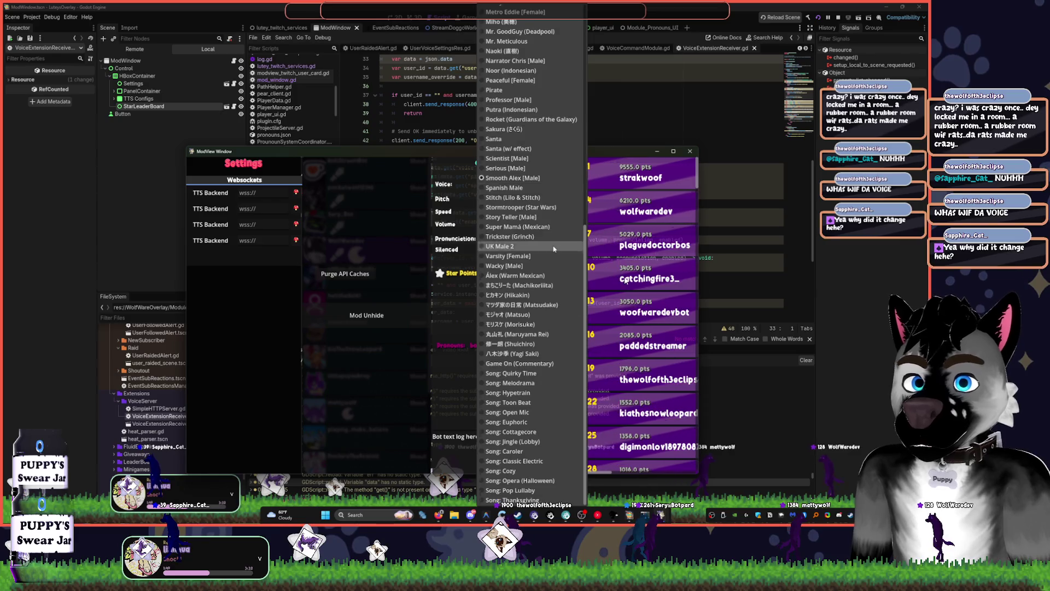
{"action": "scroll", "coordinate": [536, 164], "scroll_direction": "up", "scroll_amount": 5}
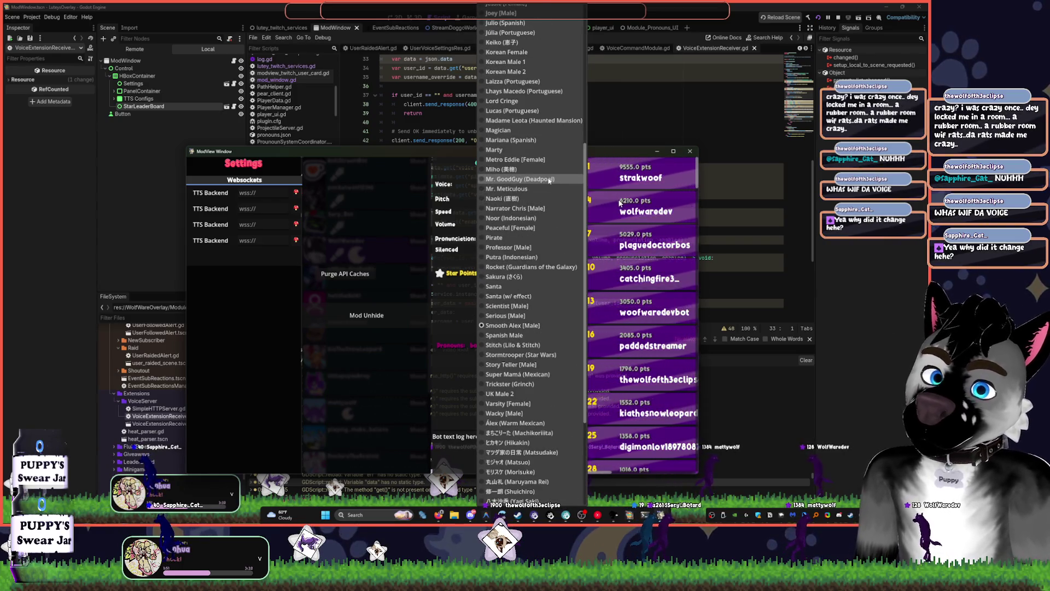
{"action": "scroll", "coordinate": [544, 194], "scroll_direction": "up", "scroll_amount": 8}
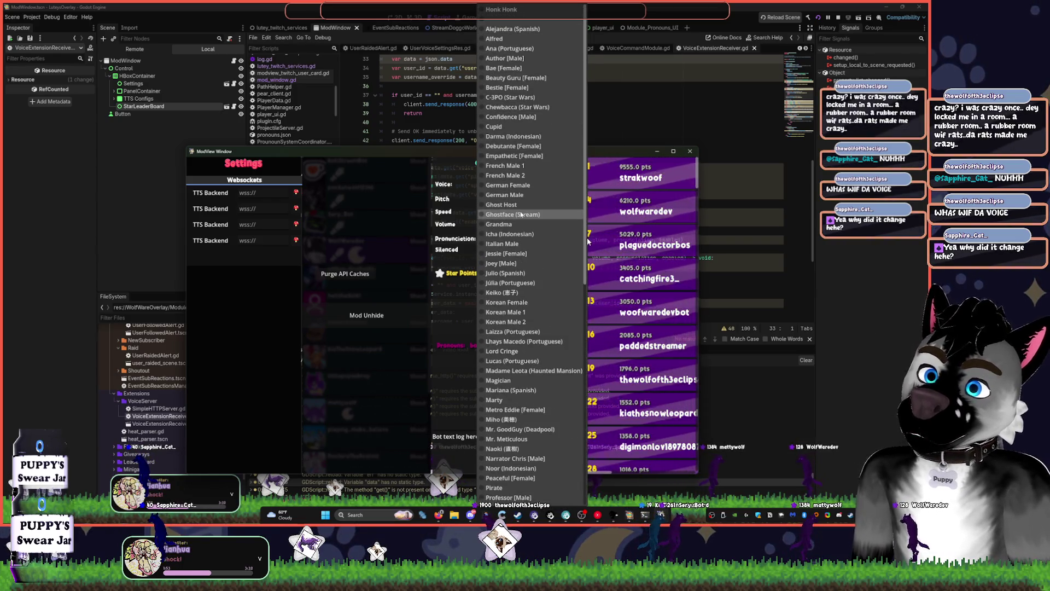
{"action": "scroll", "coordinate": [538, 241], "scroll_direction": "down", "scroll_amount": 13}
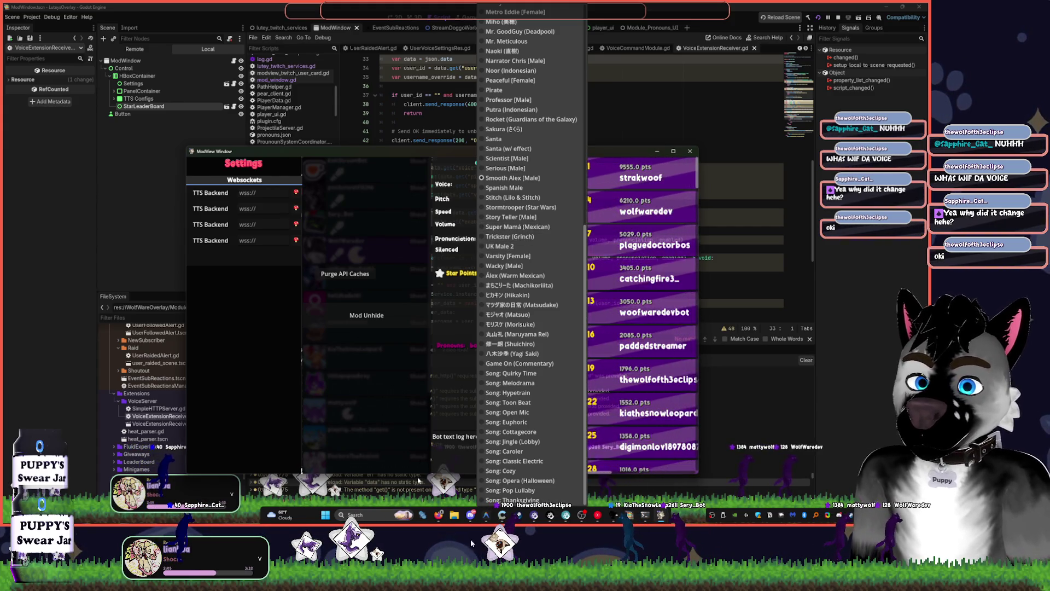
{"action": "left_click", "coordinate": [589, 221]}
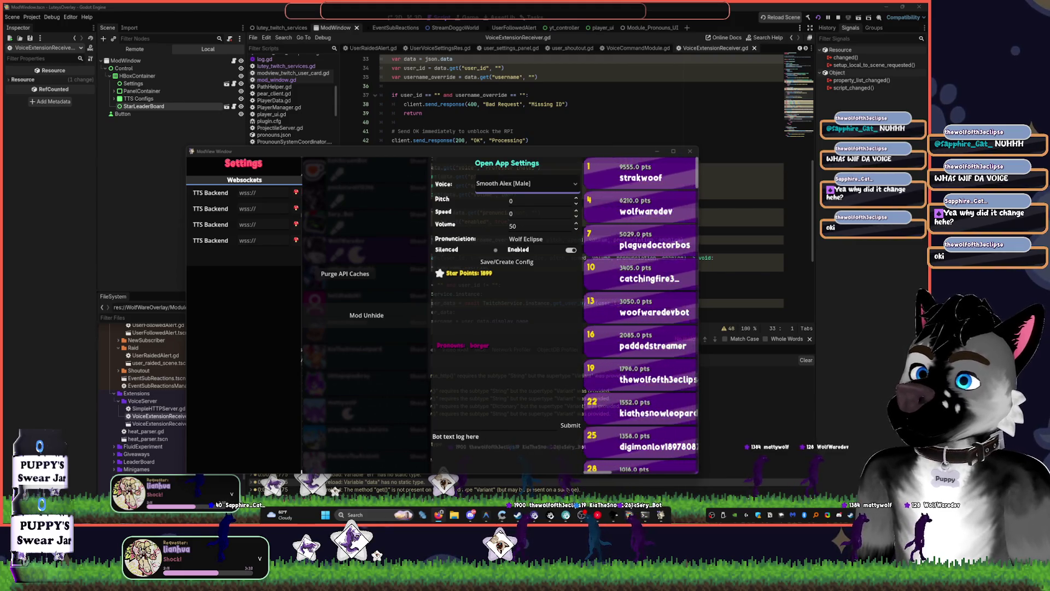
Hide the ModView Window and bring the Twitch channel page to the front
{"action": "key", "text": "alt+Tab"}
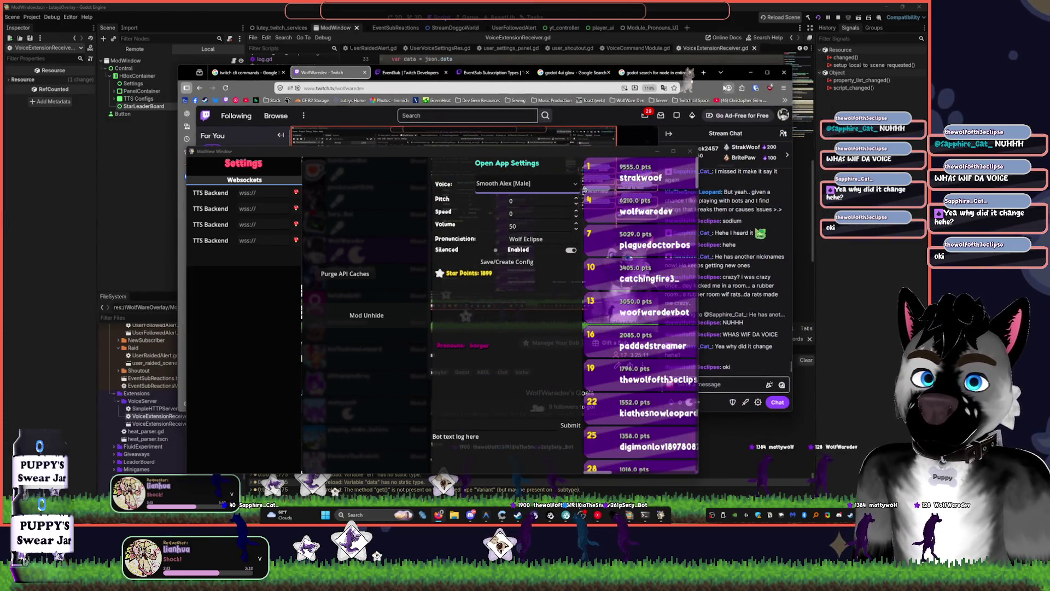
{"action": "key", "text": "alt+Tab"}
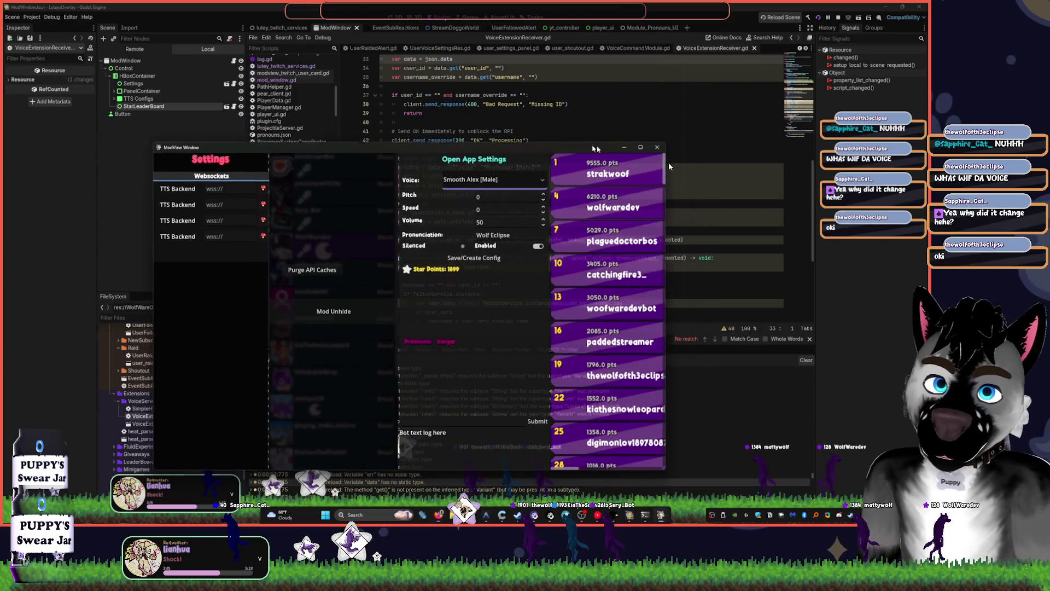
{"action": "left_click", "coordinate": [657, 151]}
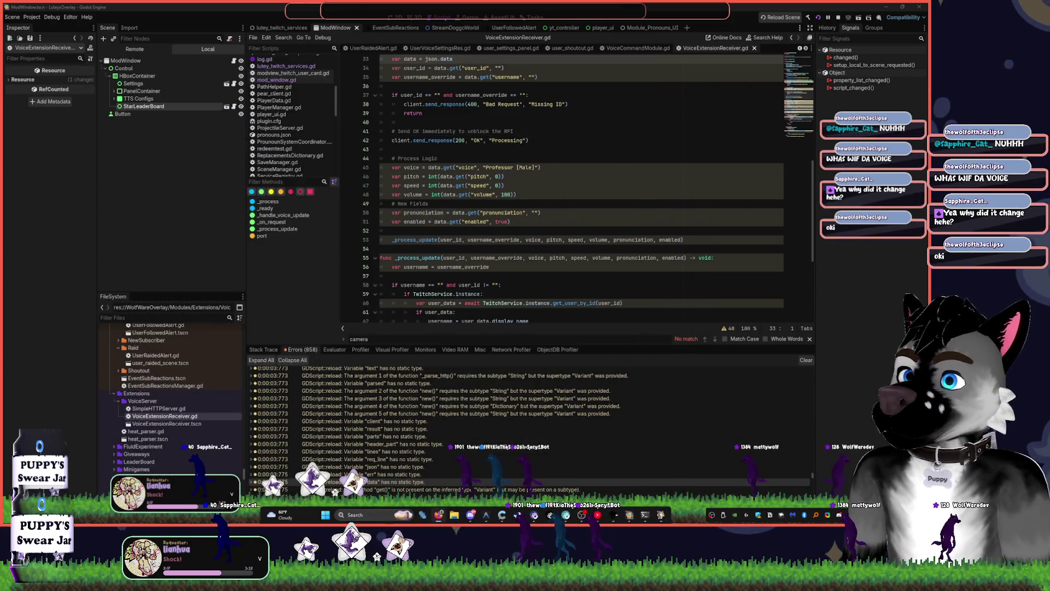
{"action": "key", "text": "alt+Tab"}
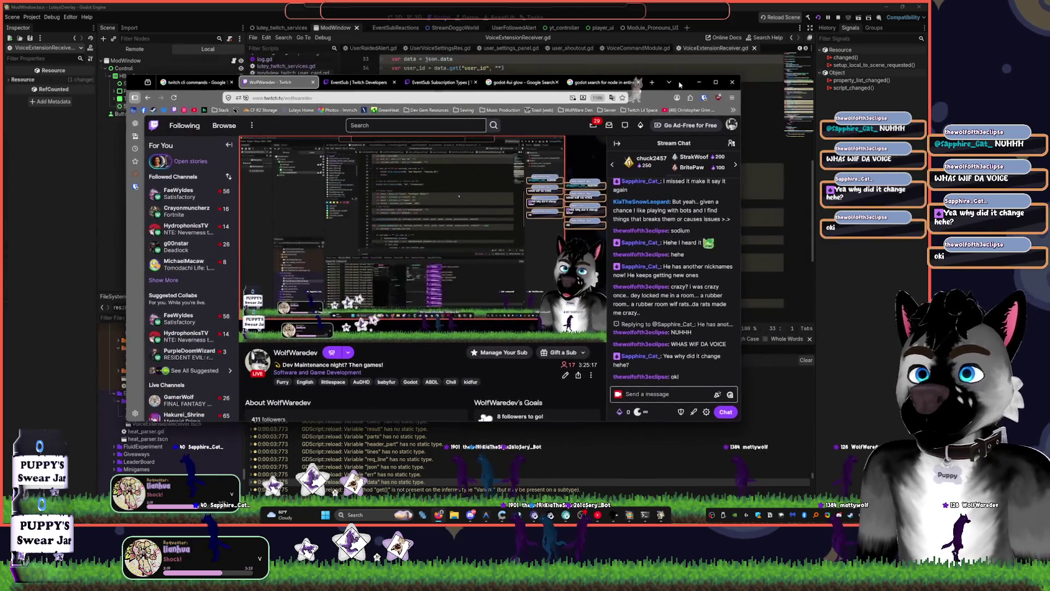
Browse the Voice Studio voice models, keeping Professor (Male), then hide the browser
{"action": "scroll", "coordinate": [506, 395], "scroll_direction": "down", "scroll_amount": 10}
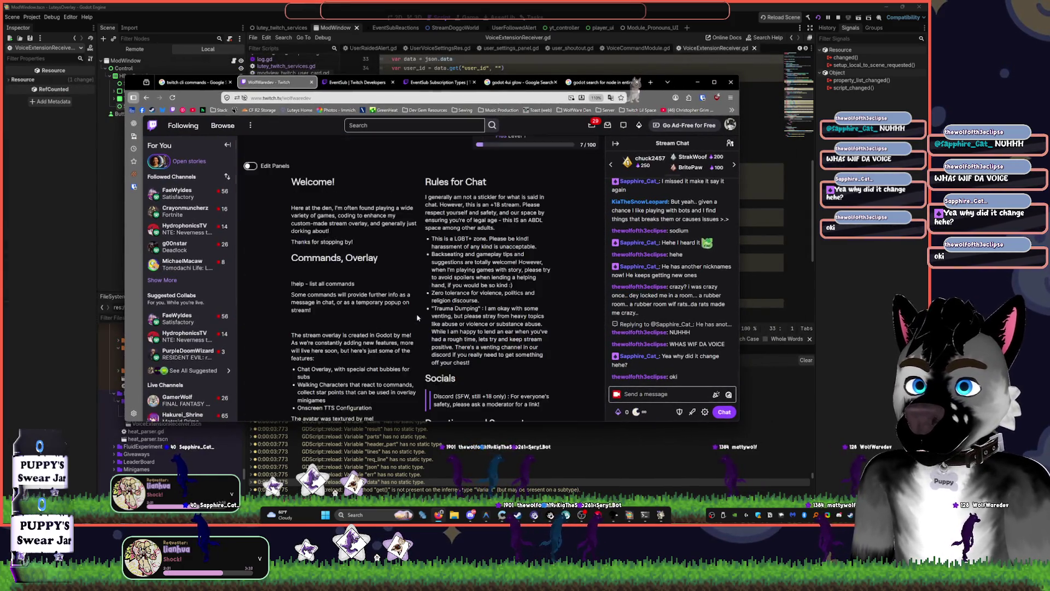
{"action": "scroll", "coordinate": [416, 316], "scroll_direction": "down", "scroll_amount": 3}
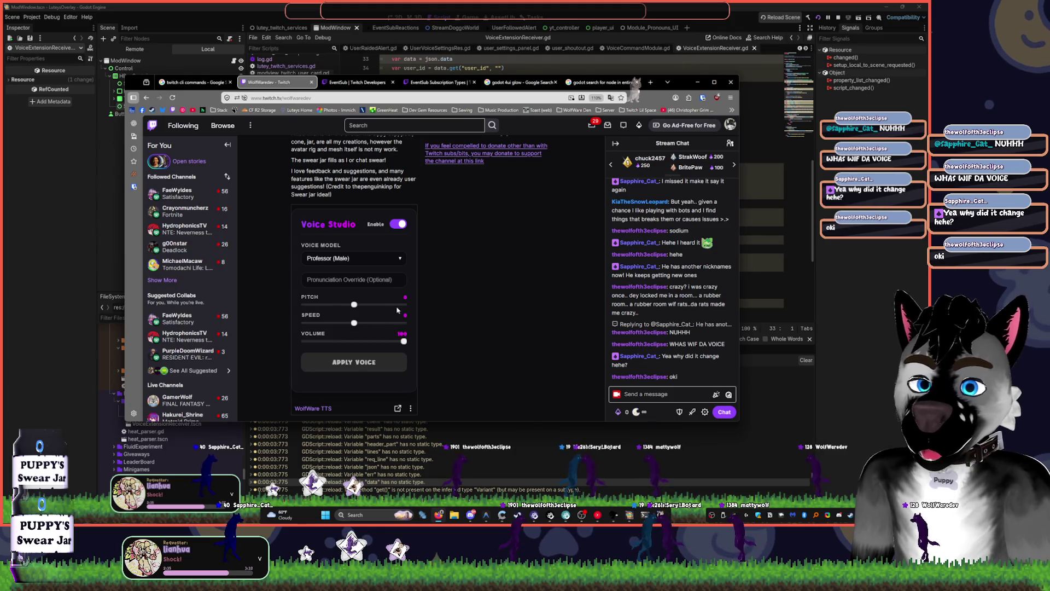
{"action": "left_click", "coordinate": [353, 258]}
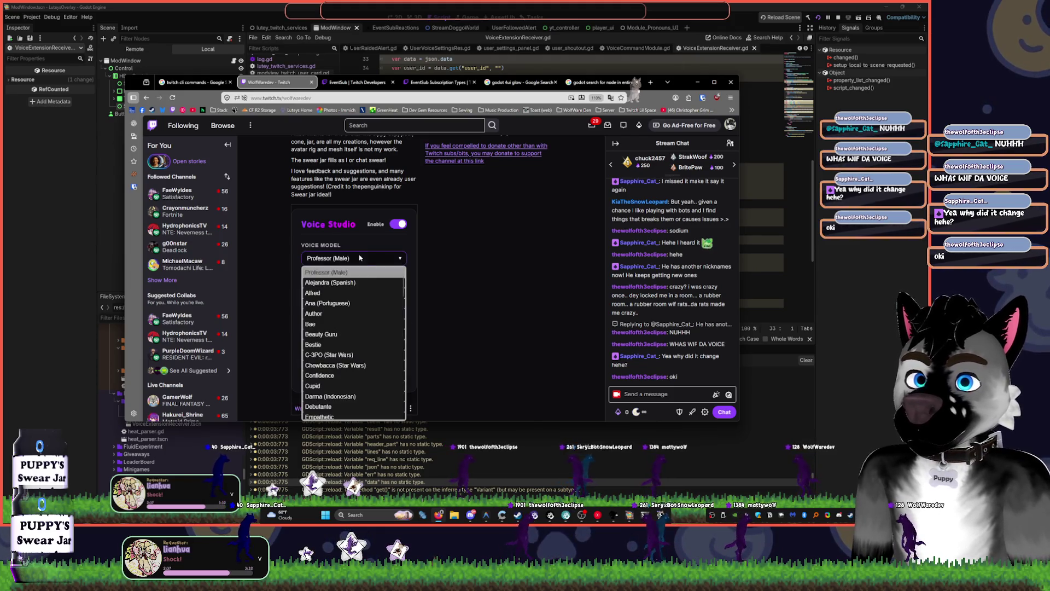
{"action": "scroll", "coordinate": [363, 358], "scroll_direction": "down", "scroll_amount": 10}
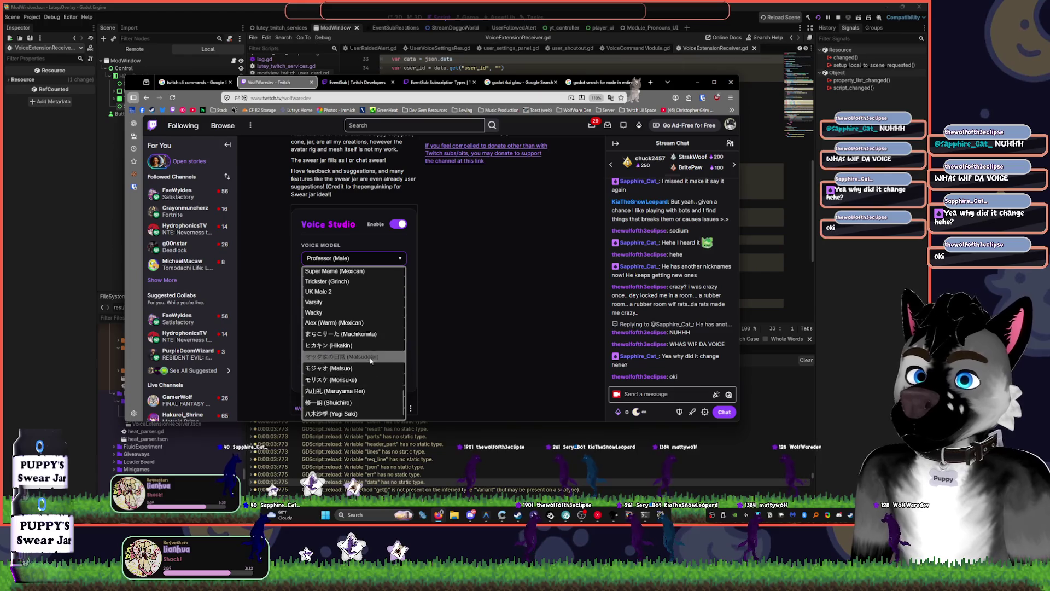
{"action": "scroll", "coordinate": [372, 329], "scroll_direction": "up", "scroll_amount": 15}
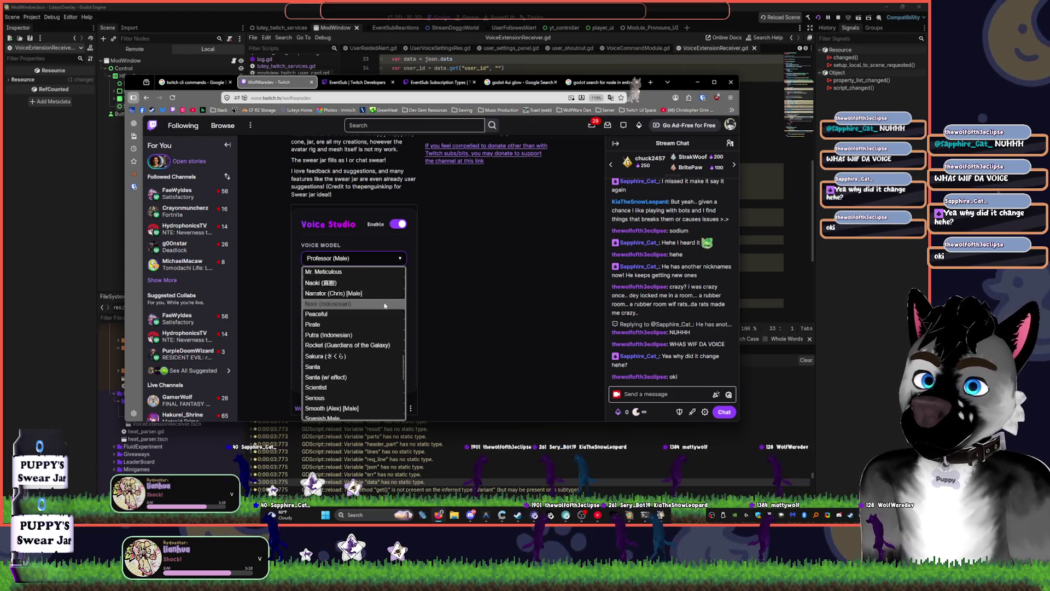
{"action": "left_click", "coordinate": [490, 316]}
{"action": "scroll", "coordinate": [566, 257], "scroll_direction": "up", "scroll_amount": 5}
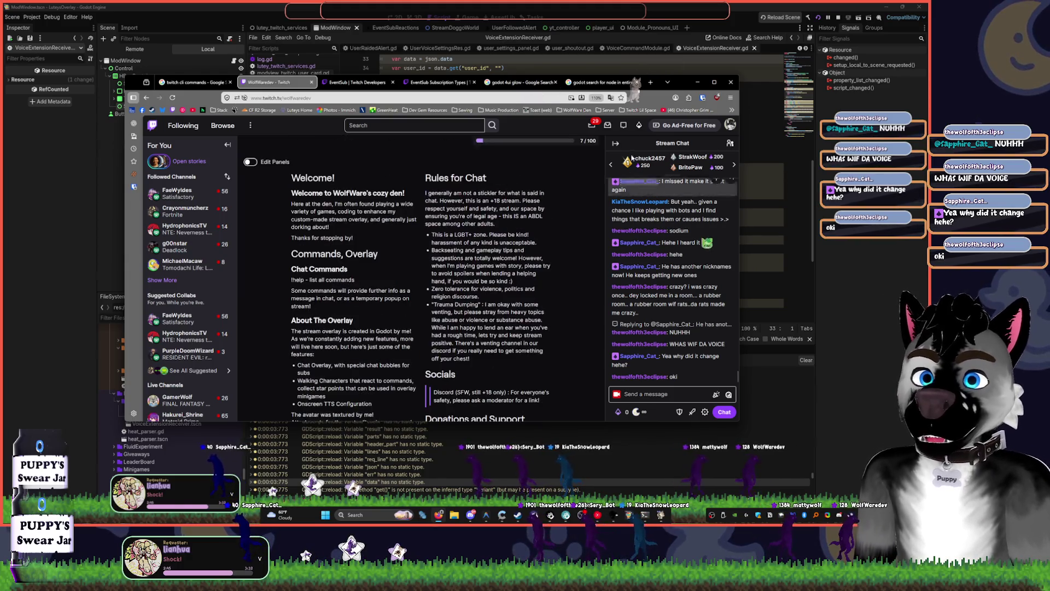
{"action": "left_click", "coordinate": [698, 82]}
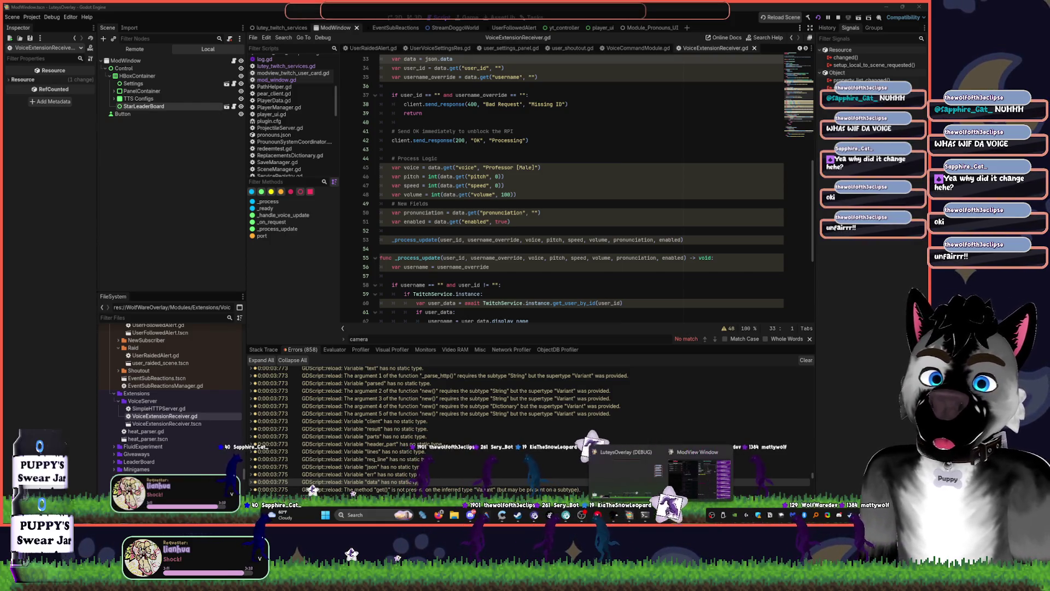
{"action": "left_click", "coordinate": [695, 473]}
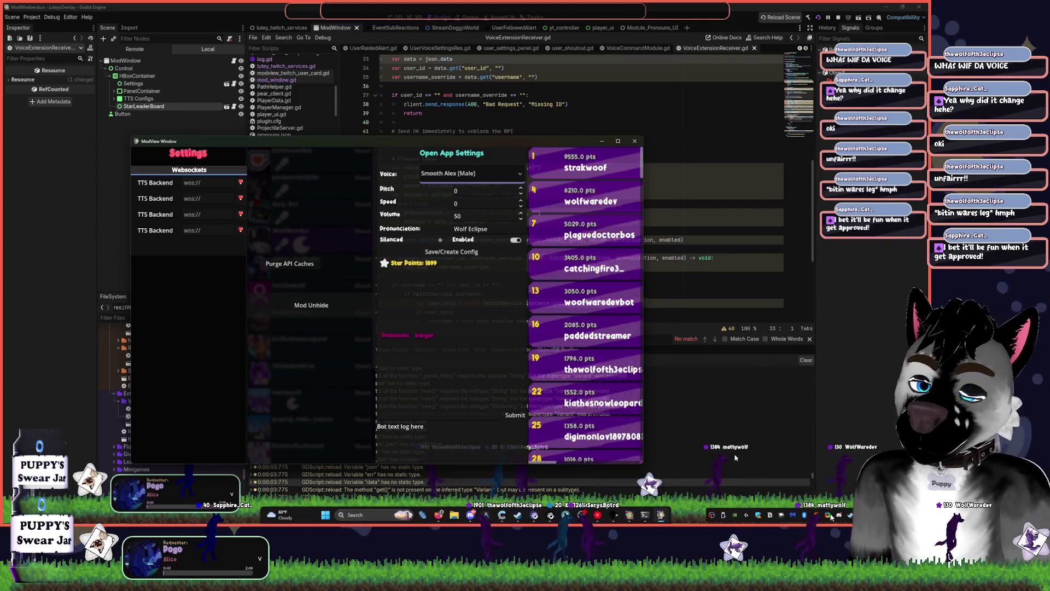
{"action": "mouse_move", "coordinate": [660, 515]}
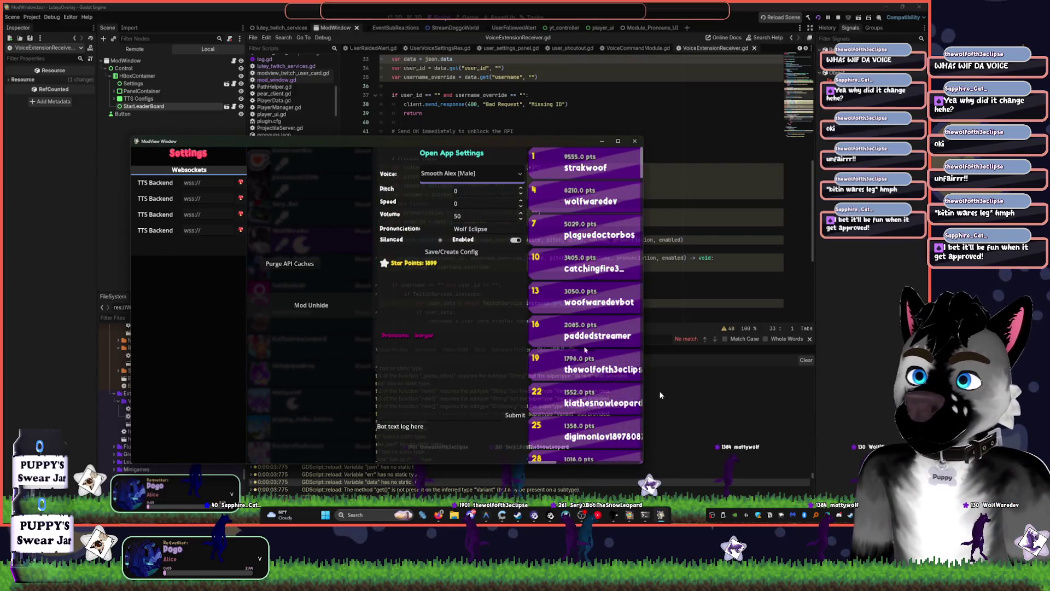
{"action": "left_click", "coordinate": [657, 388]}
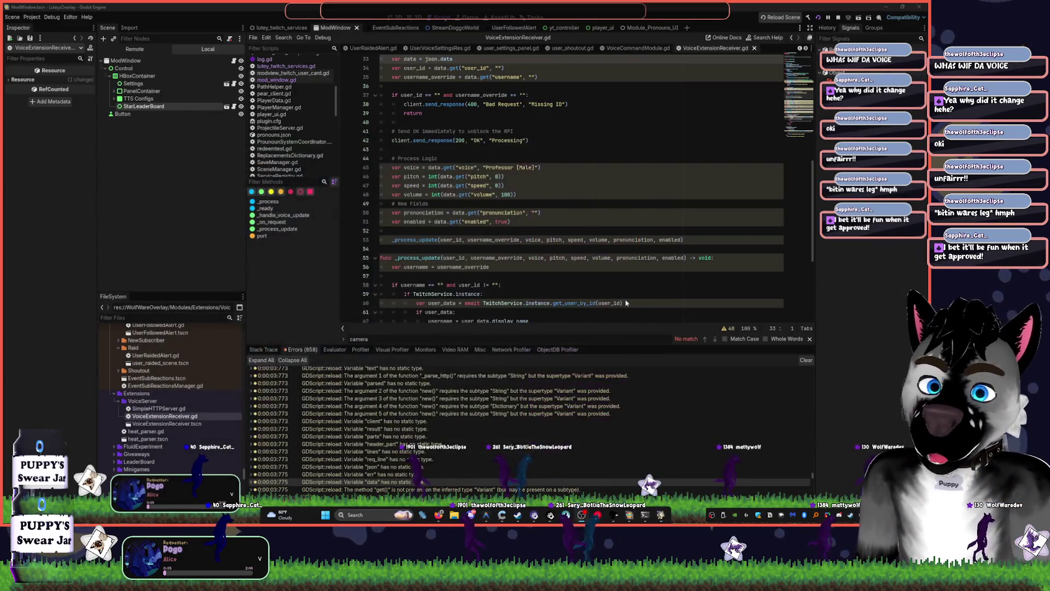
Scroll the VoiceExtensionReceiver script to the top, dismiss Steam's tray menu, and switch to the 2D ModWindow scene
{"action": "left_click", "coordinate": [653, 258]}
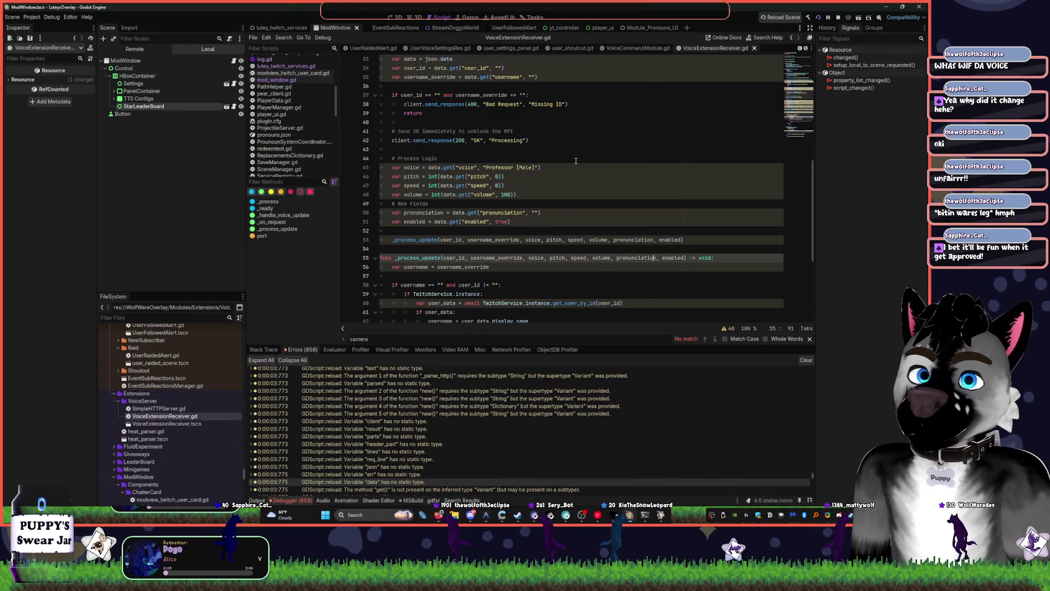
{"action": "scroll", "coordinate": [487, 106], "scroll_direction": "up", "scroll_amount": 10}
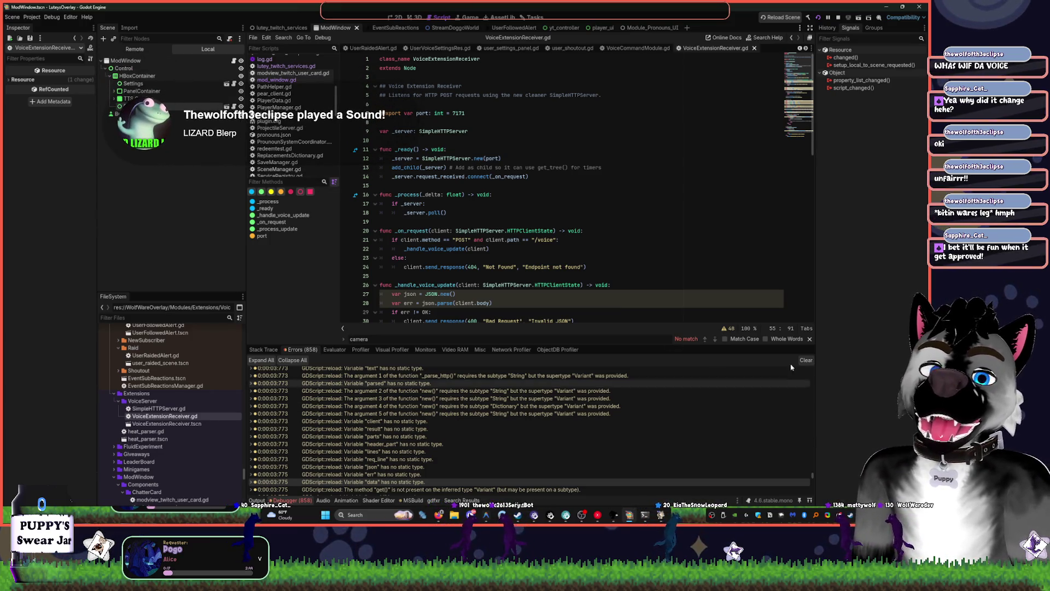
{"action": "right_click", "coordinate": [851, 516]}
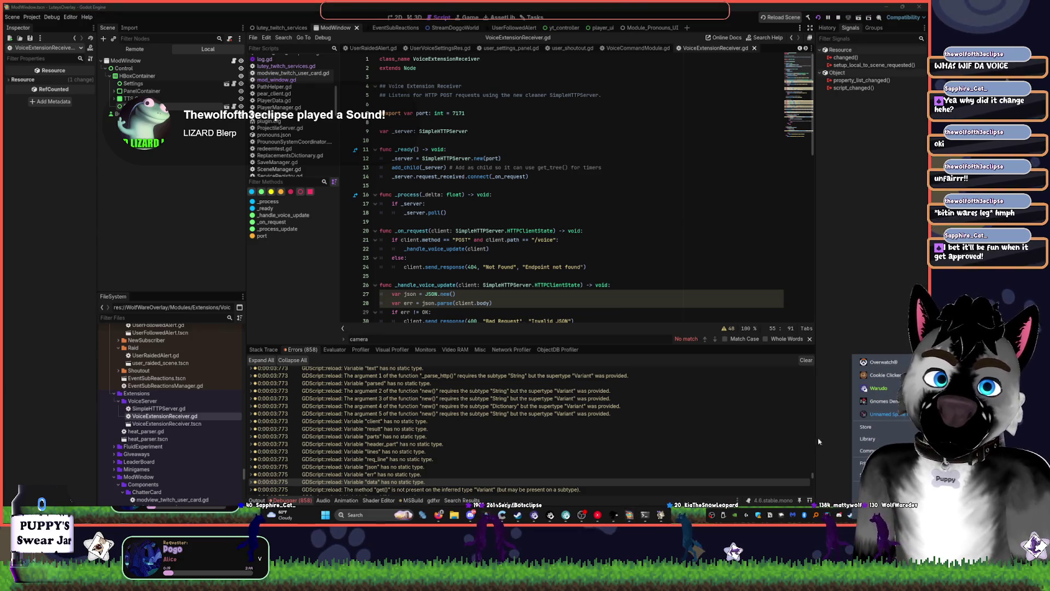
{"action": "left_click", "coordinate": [847, 301]}
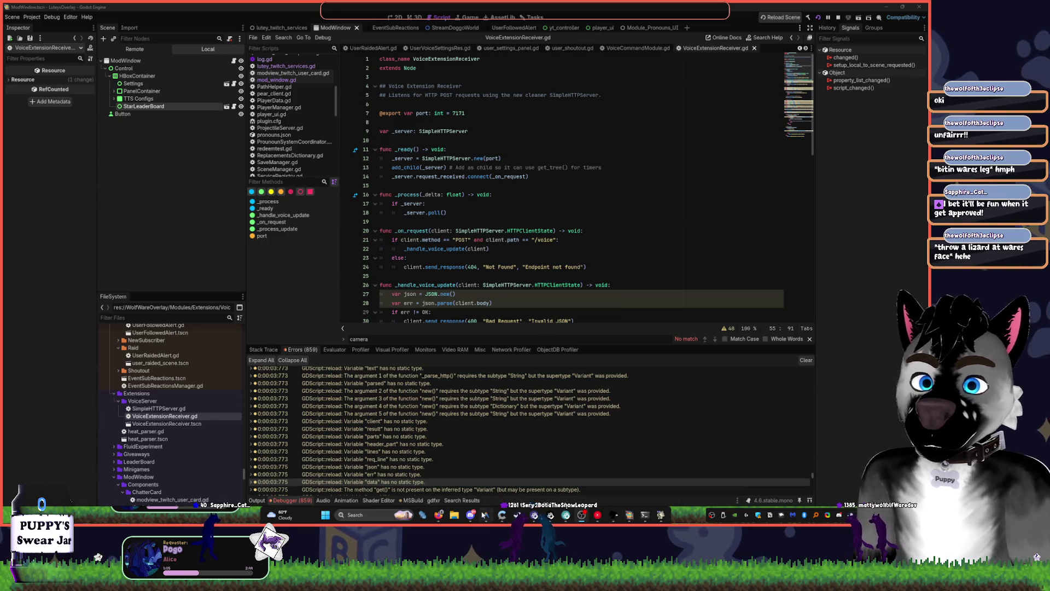
{"action": "mouse_move", "coordinate": [471, 519]}
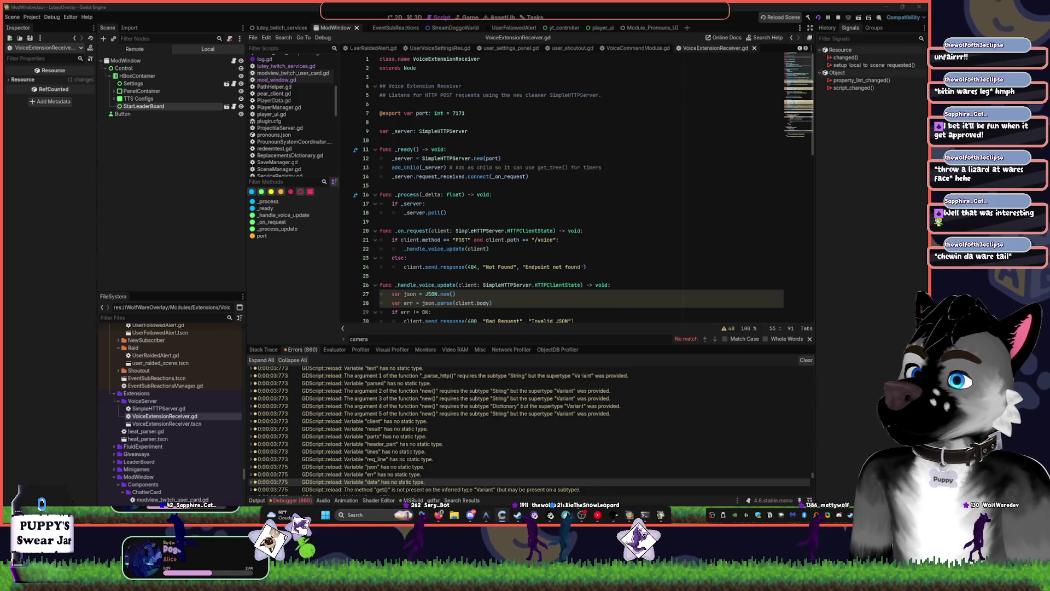
{"action": "key", "text": "ctrl+F1"}
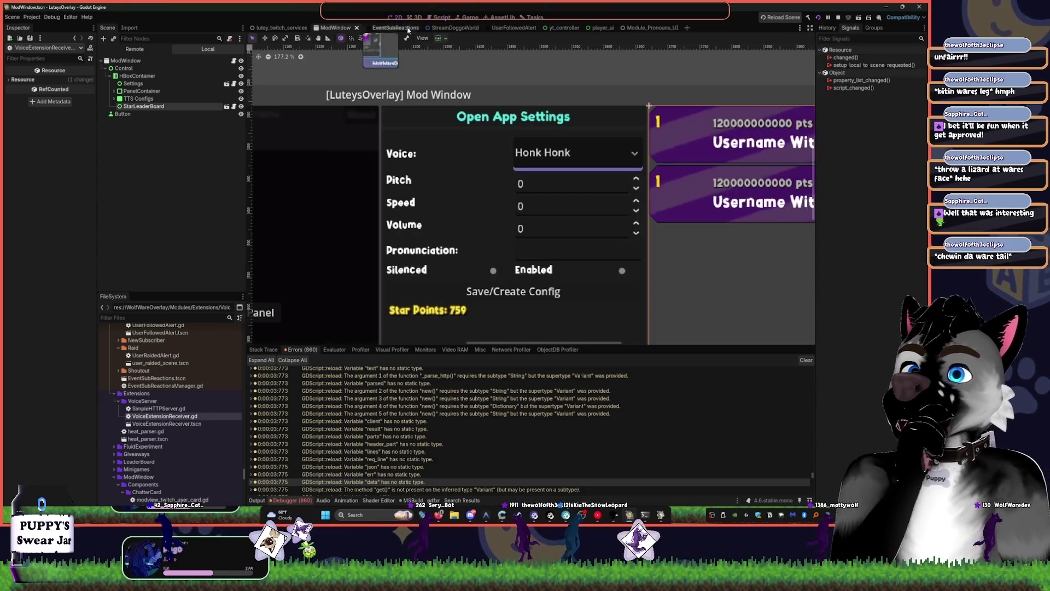
Glance at the YouTube Music player, then zoom and pan the viewport to frame the Mod Window
{"action": "left_click", "coordinate": [598, 516]}
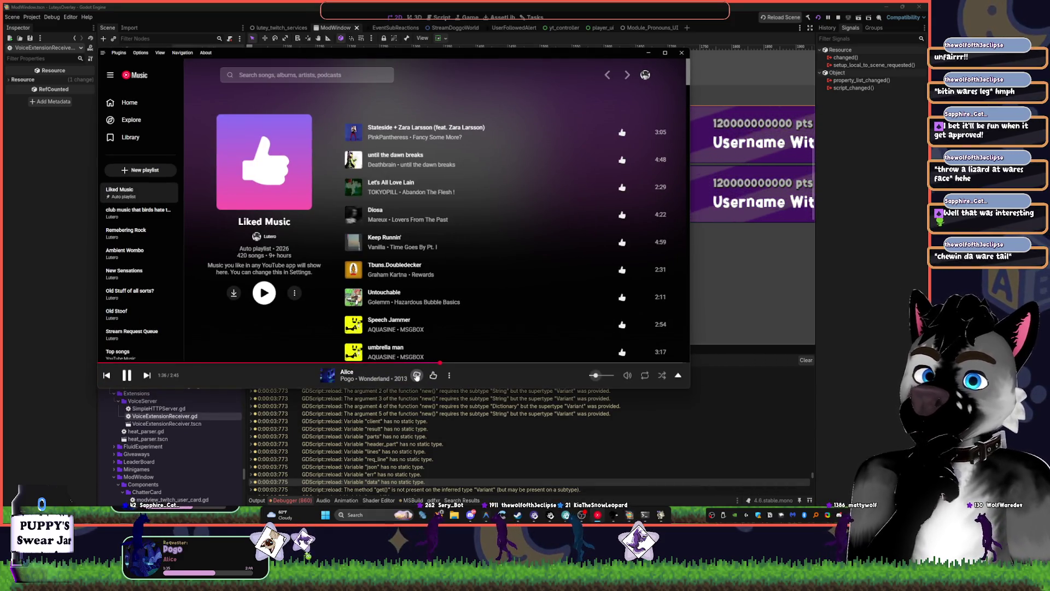
{"action": "left_click", "coordinate": [142, 393]}
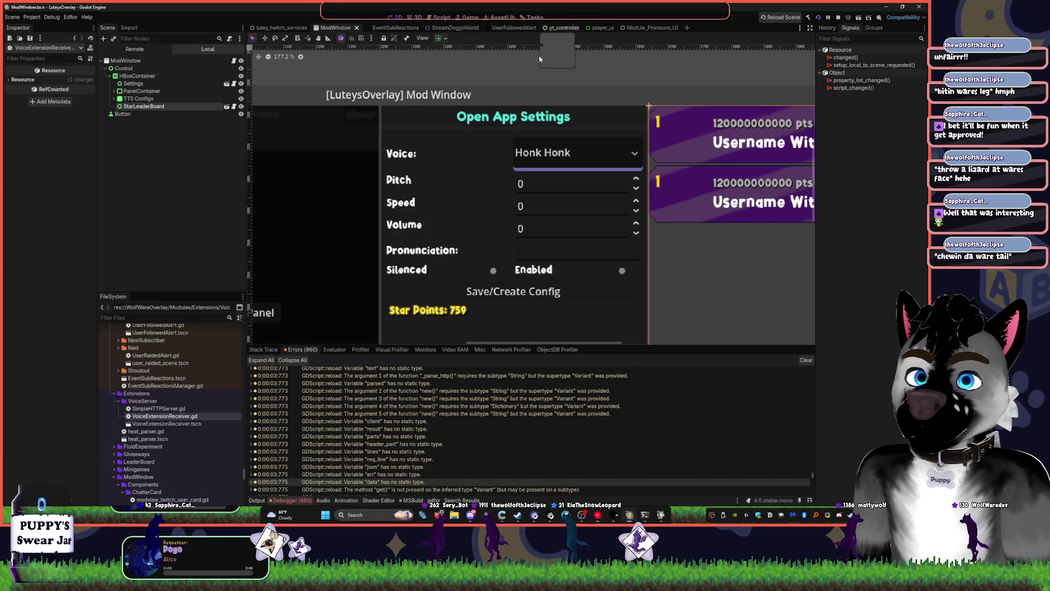
{"action": "scroll", "coordinate": [480, 244], "scroll_direction": "down", "scroll_amount": 5}
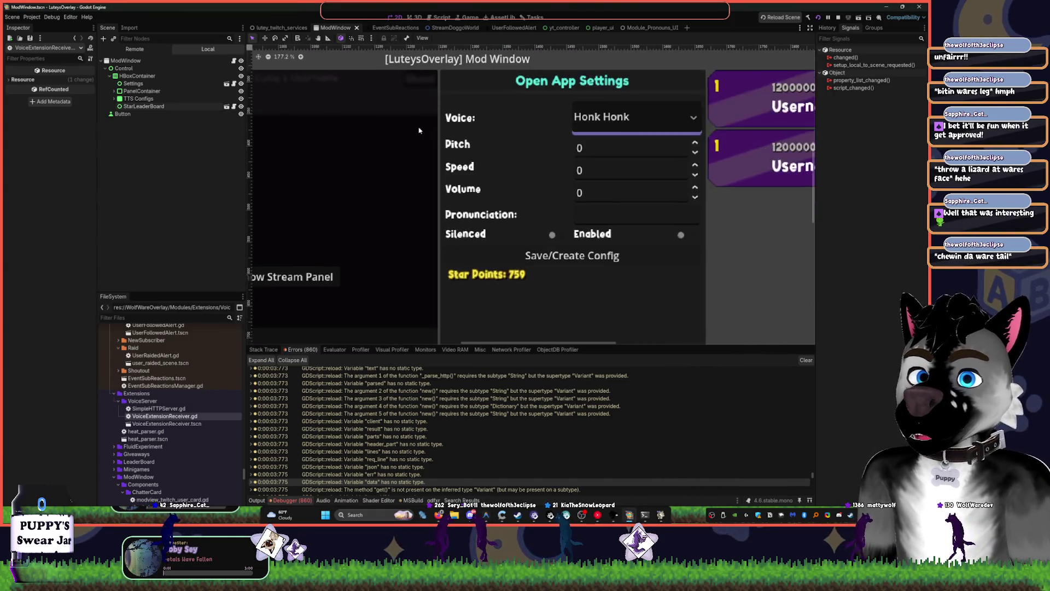
{"action": "scroll", "coordinate": [532, 246], "scroll_direction": "down", "scroll_amount": 5}
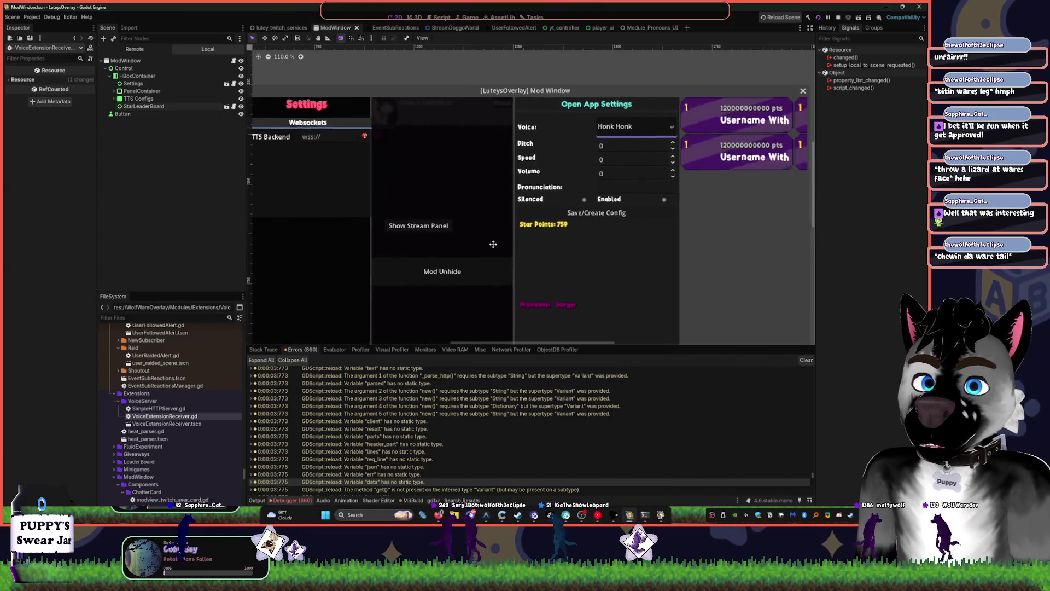
{"action": "scroll", "coordinate": [531, 246], "scroll_direction": "up", "scroll_amount": 2}
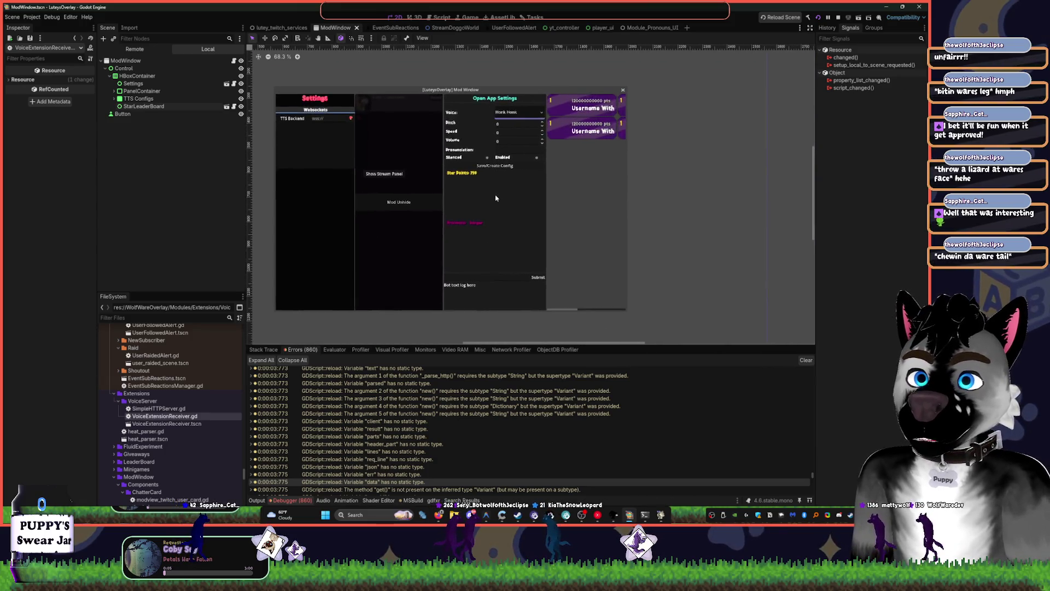
{"action": "left_click_drag", "start_coordinate": [452, 188], "coordinate": [454, 166]}
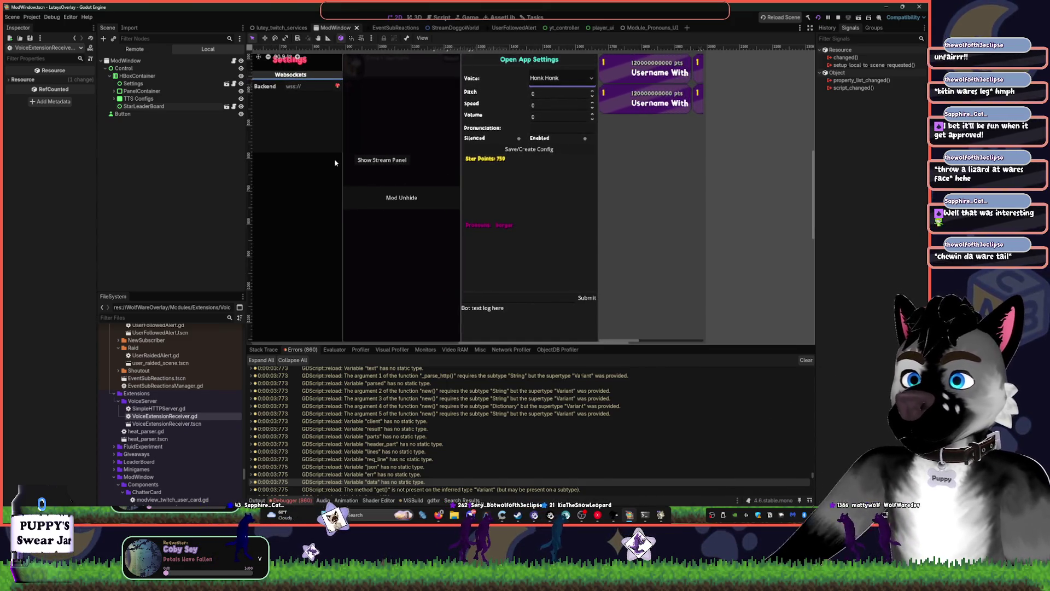
{"action": "scroll", "coordinate": [382, 176], "scroll_direction": "up", "scroll_amount": 1}
Adjust the view slightly, close the running ModView window, and open the Tasks kanban board
{"action": "left_click_drag", "start_coordinate": [358, 179], "coordinate": [366, 181]}
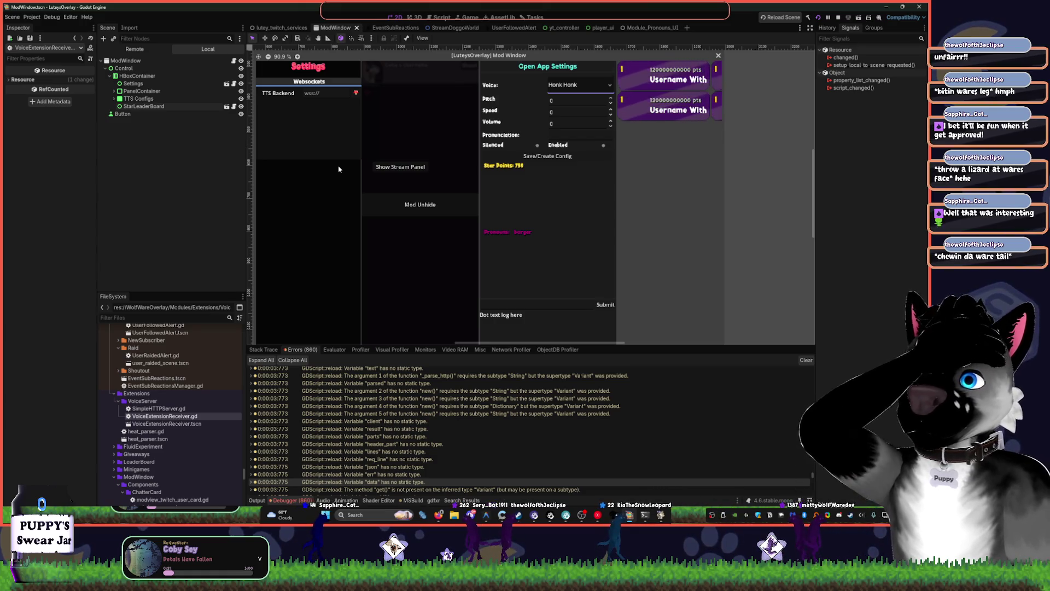
{"action": "scroll", "coordinate": [339, 169], "scroll_direction": "up", "scroll_amount": 5}
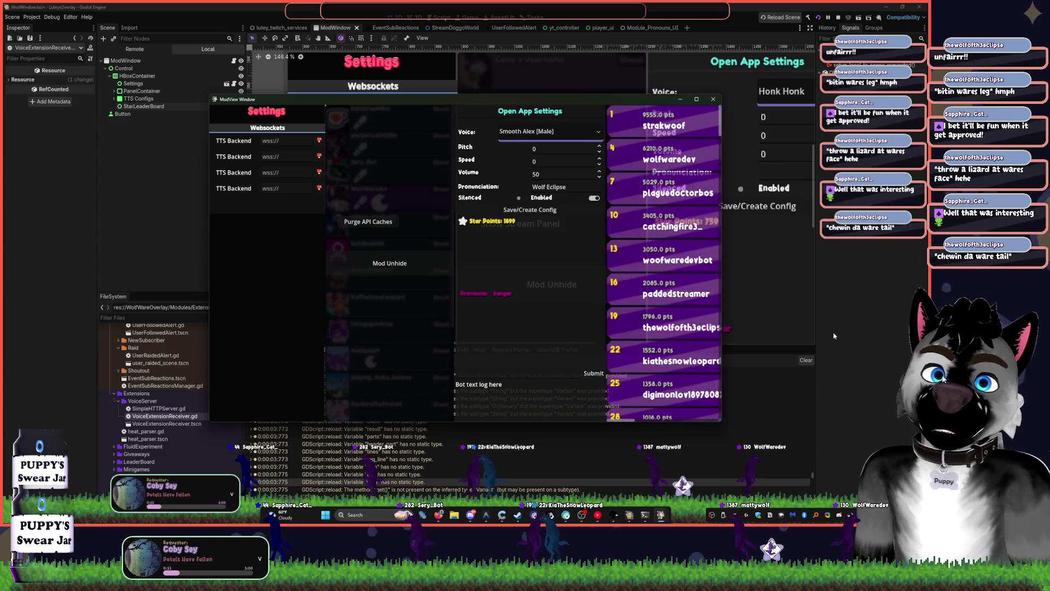
{"action": "left_click", "coordinate": [663, 515]}
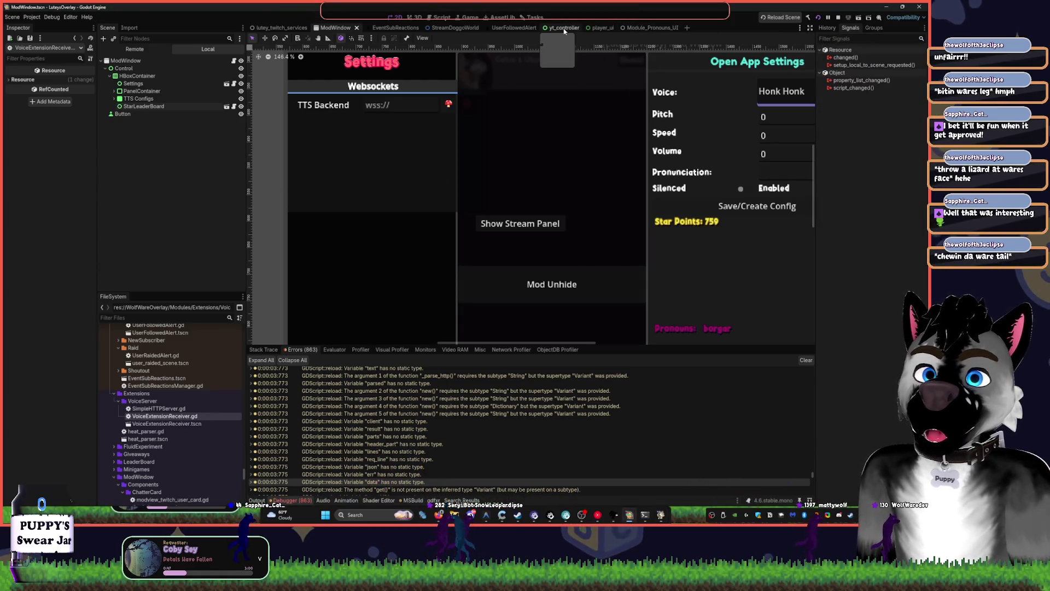
{"action": "left_click", "coordinate": [533, 20]}
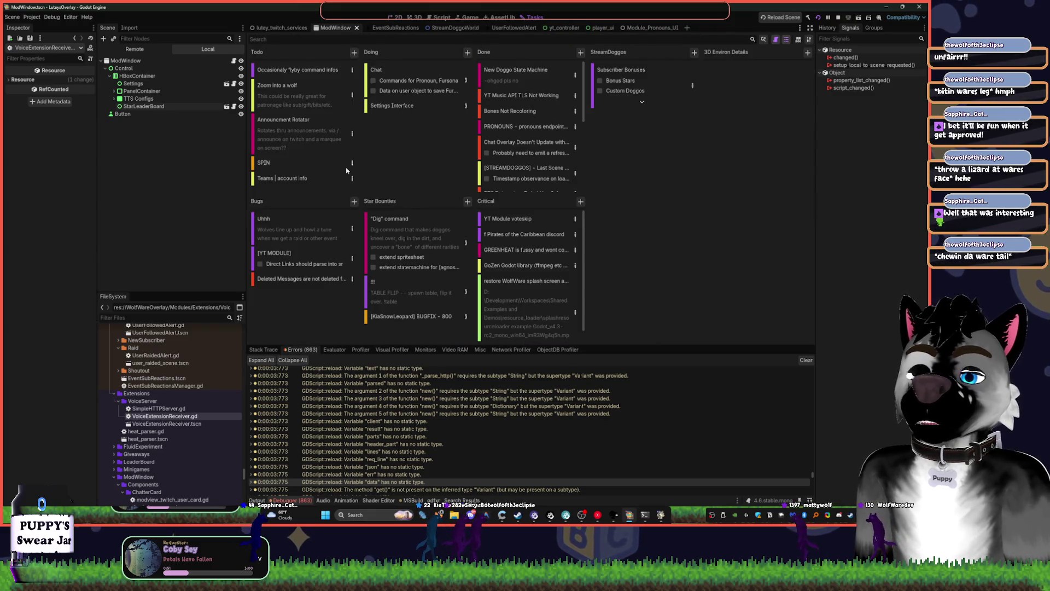
Add a Task card about adding margin to the Todo column, then return to the ModWindow scene
{"action": "left_click", "coordinate": [353, 52]}
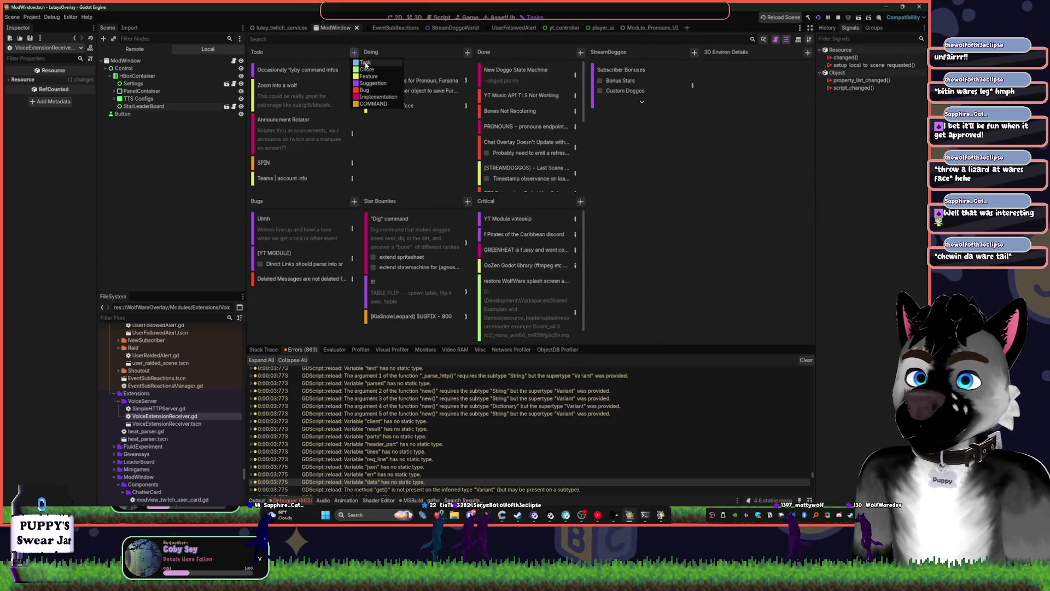
{"action": "left_click", "coordinate": [365, 63]}
{"action": "type", "text": "add margin to left side chat users"}
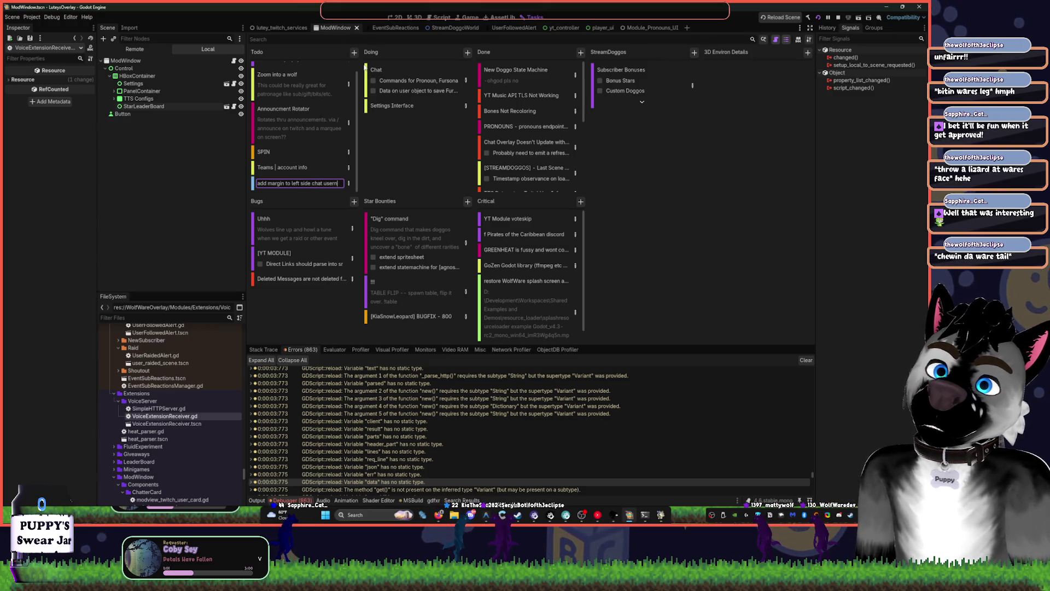
{"action": "key", "text": "Return"}
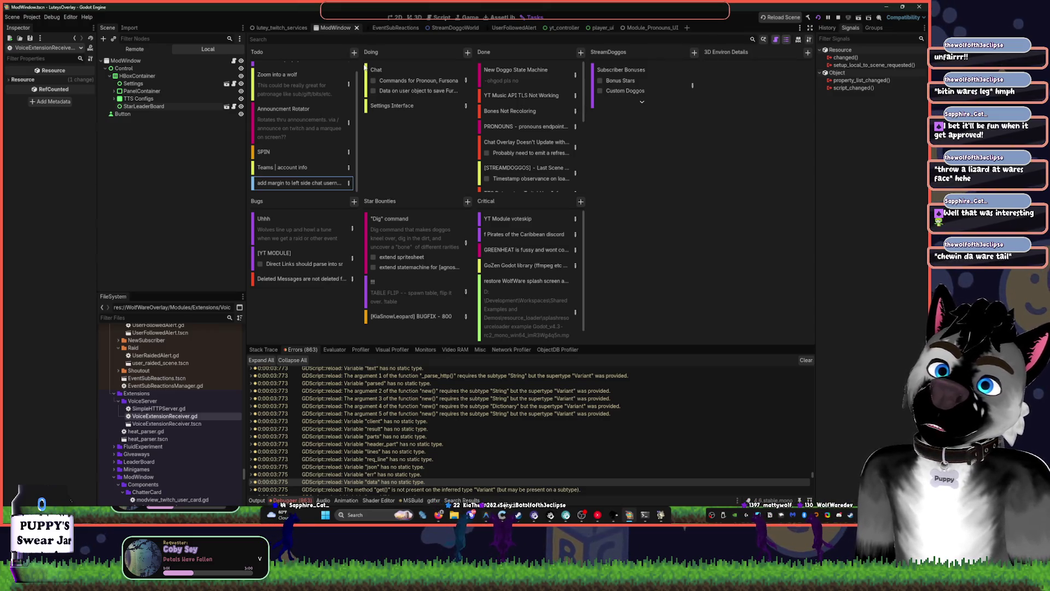
{"action": "left_click", "coordinate": [398, 18]}
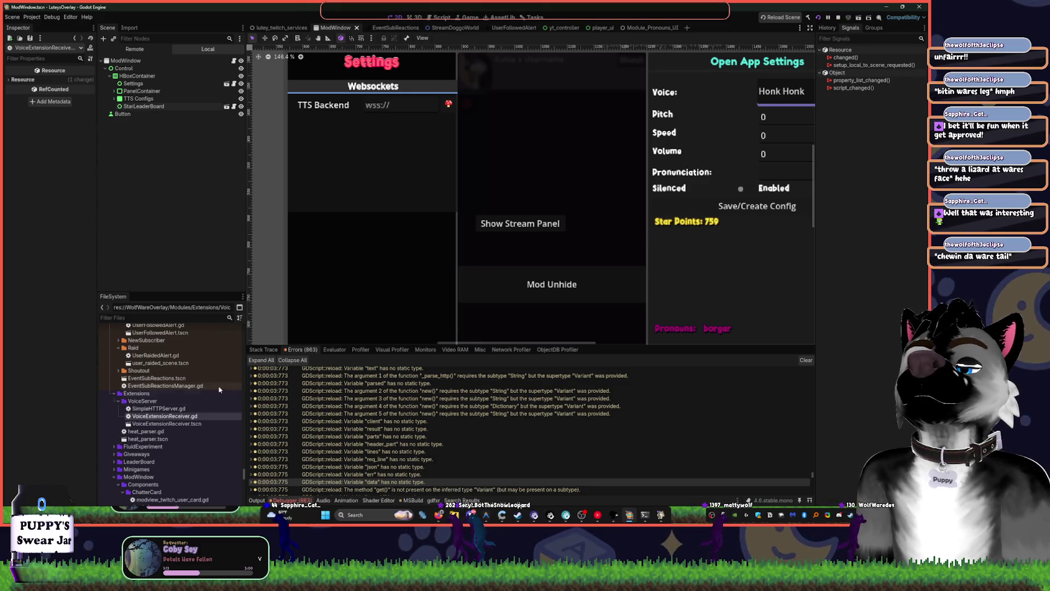
Collapse the VoiceServer and Extensions folders, expand FluidExperiment, and open the FluidTest scene
{"action": "left_click", "coordinate": [118, 403]}
{"action": "left_click", "coordinate": [114, 393]}
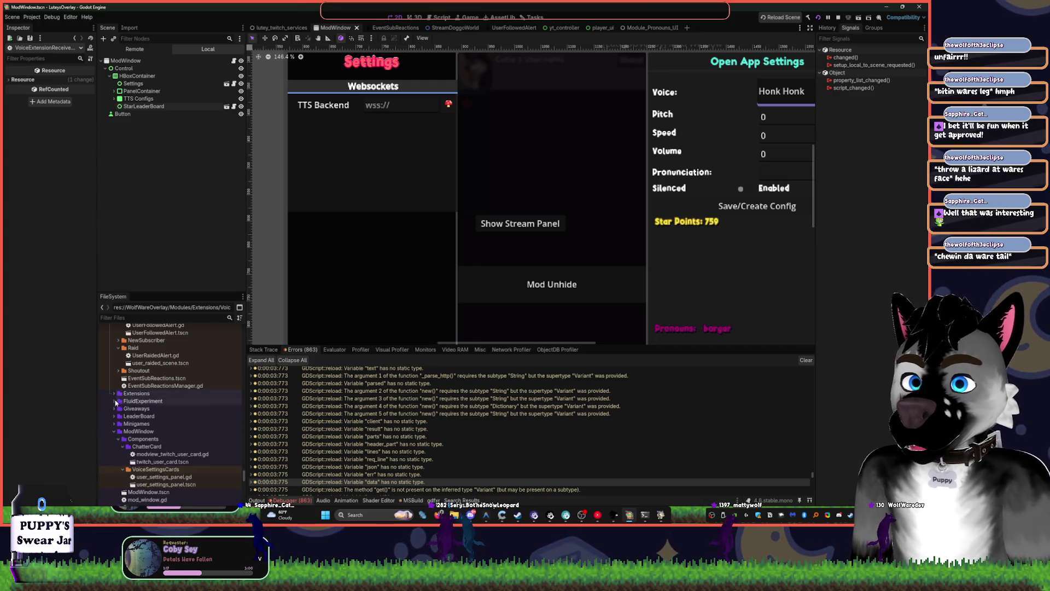
{"action": "left_click", "coordinate": [114, 401]}
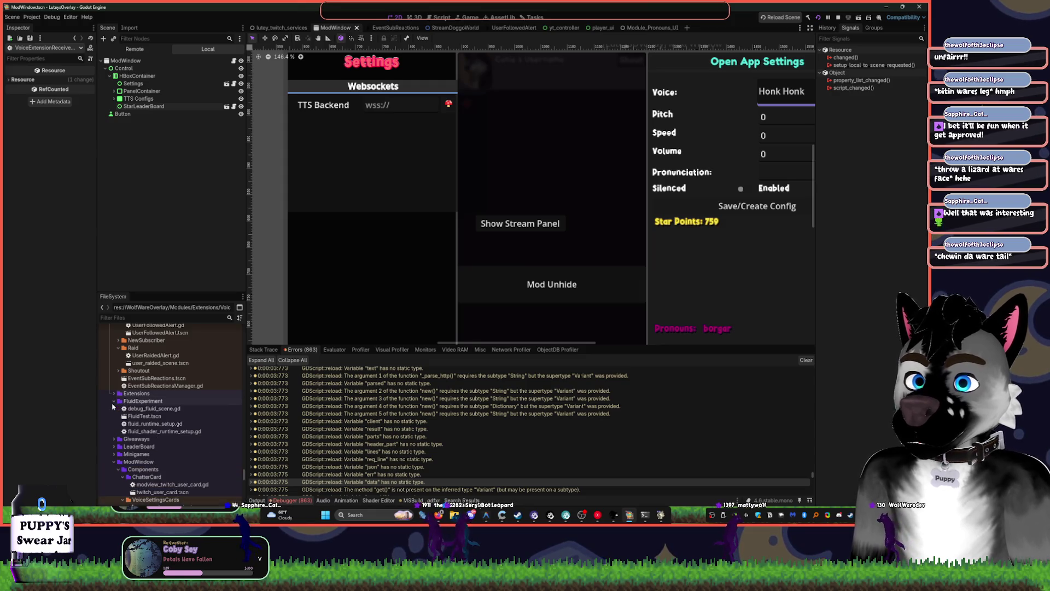
{"action": "double_click", "coordinate": [144, 416]}
{"action": "scroll", "coordinate": [520, 211], "scroll_direction": "down", "scroll_amount": 3}
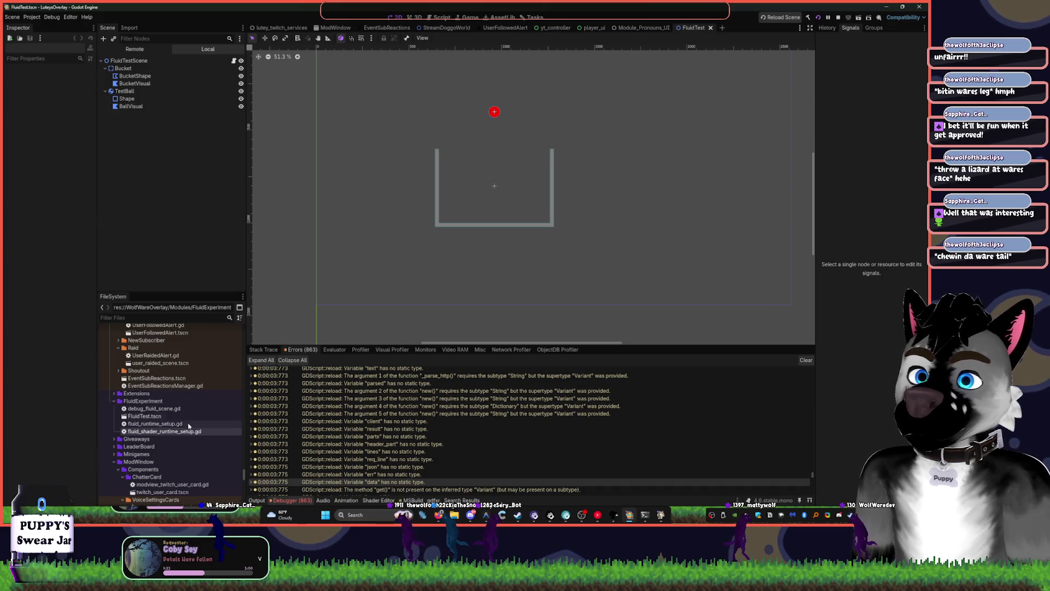
{"action": "left_click", "coordinate": [130, 403]}
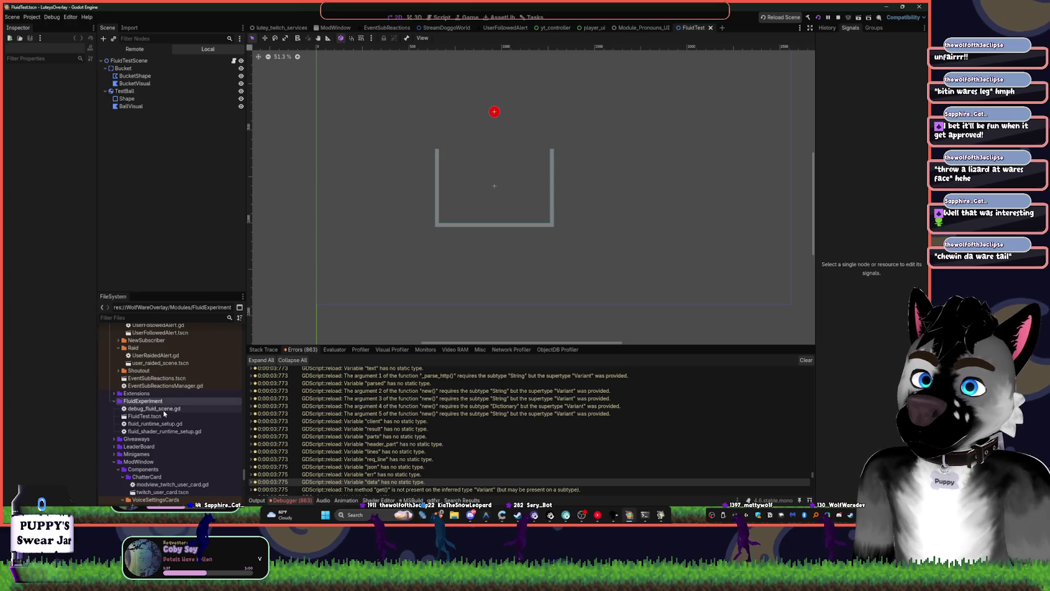
{"action": "scroll", "coordinate": [194, 379], "scroll_direction": "up", "scroll_amount": 5}
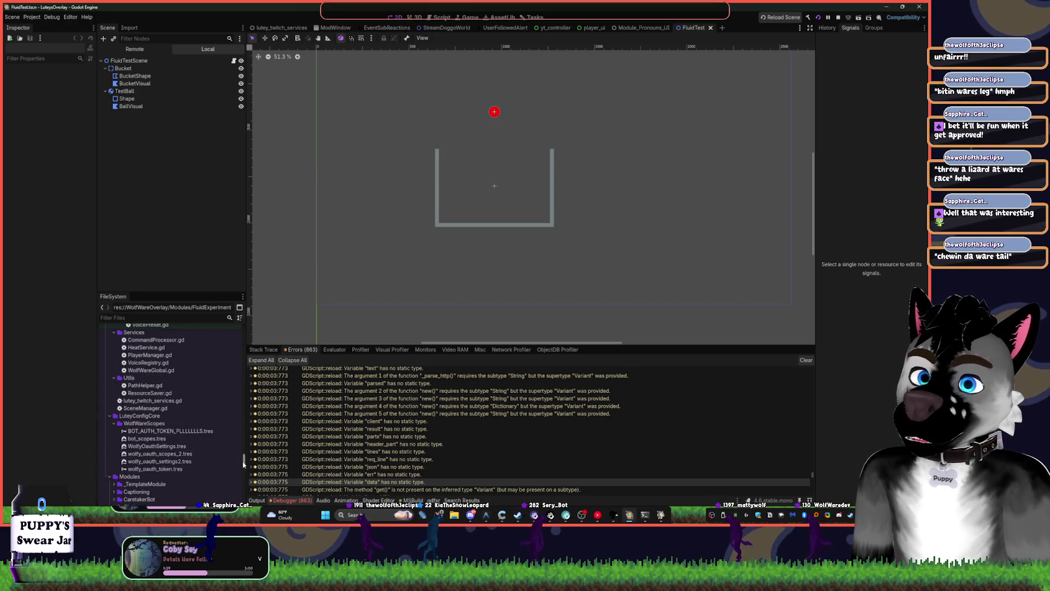
{"action": "left_click_drag", "start_coordinate": [243, 463], "coordinate": [243, 476]}
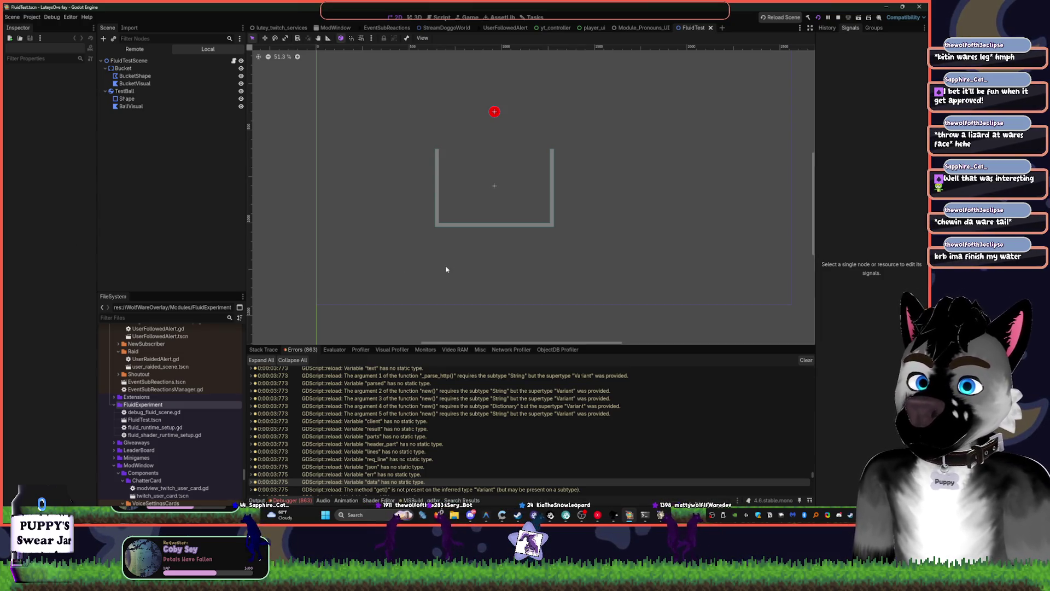
Collapse FluidExperiment, expand Giveaways, and start renaming the banner png to GiveawayBannerA.png
{"action": "left_click", "coordinate": [114, 406]}
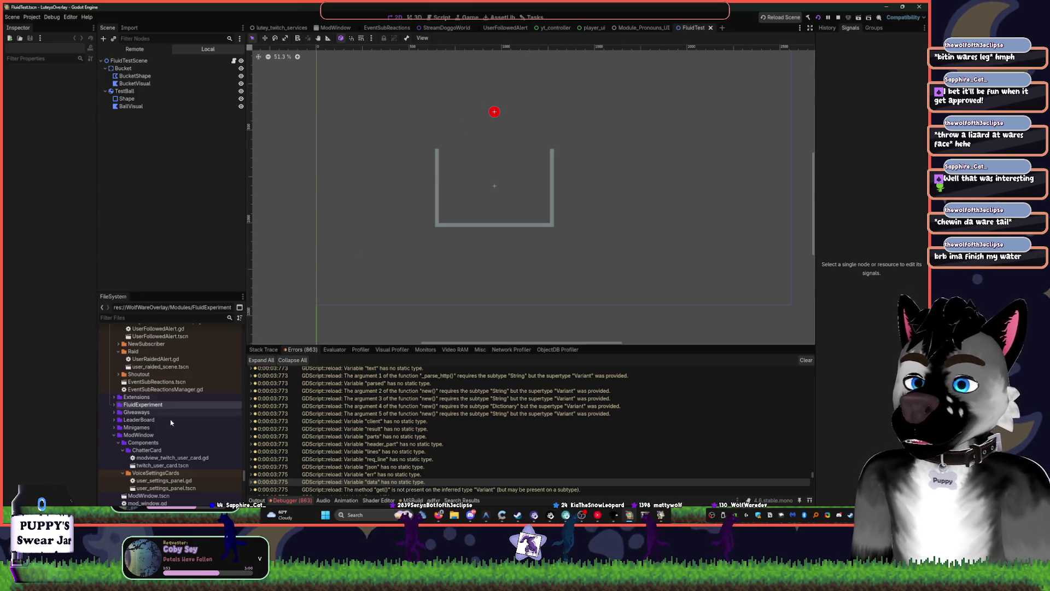
{"action": "left_click", "coordinate": [131, 413]}
{"action": "left_click", "coordinate": [114, 413]}
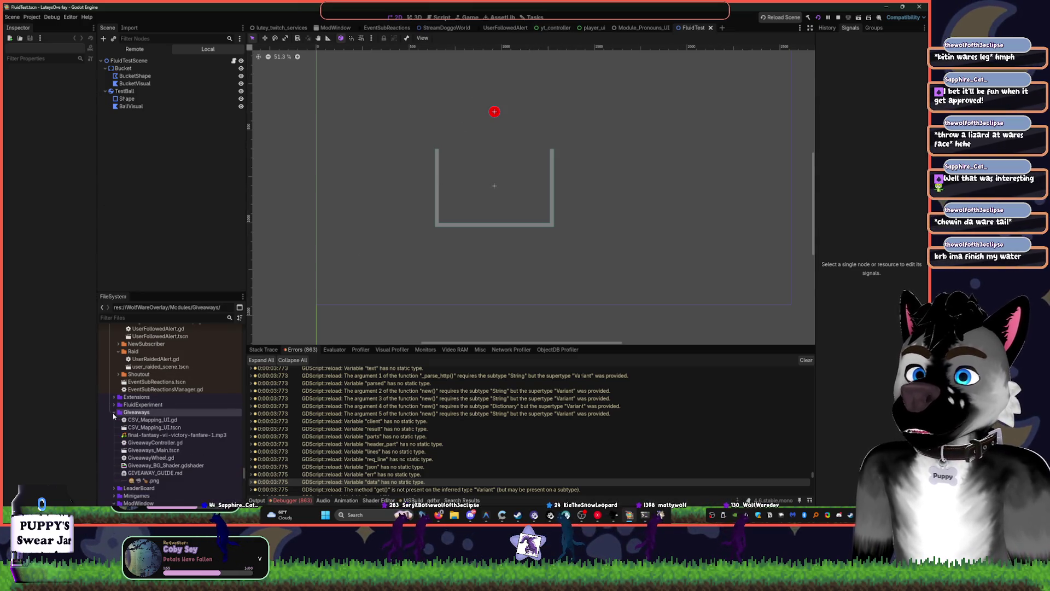
{"action": "scroll", "coordinate": [186, 438], "scroll_direction": "down", "scroll_amount": 3}
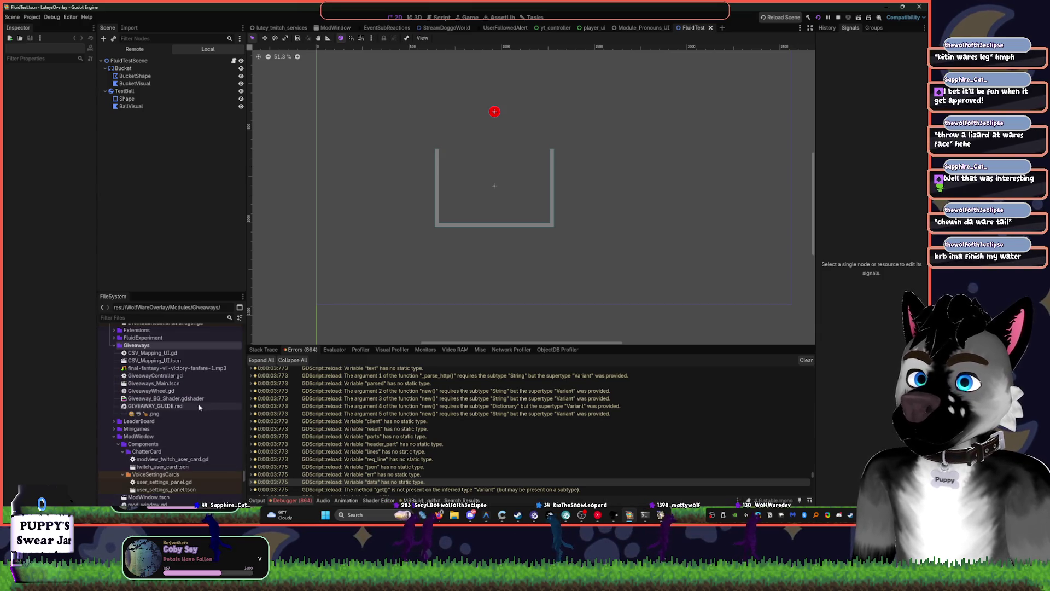
{"action": "mouse_move", "coordinate": [175, 414]}
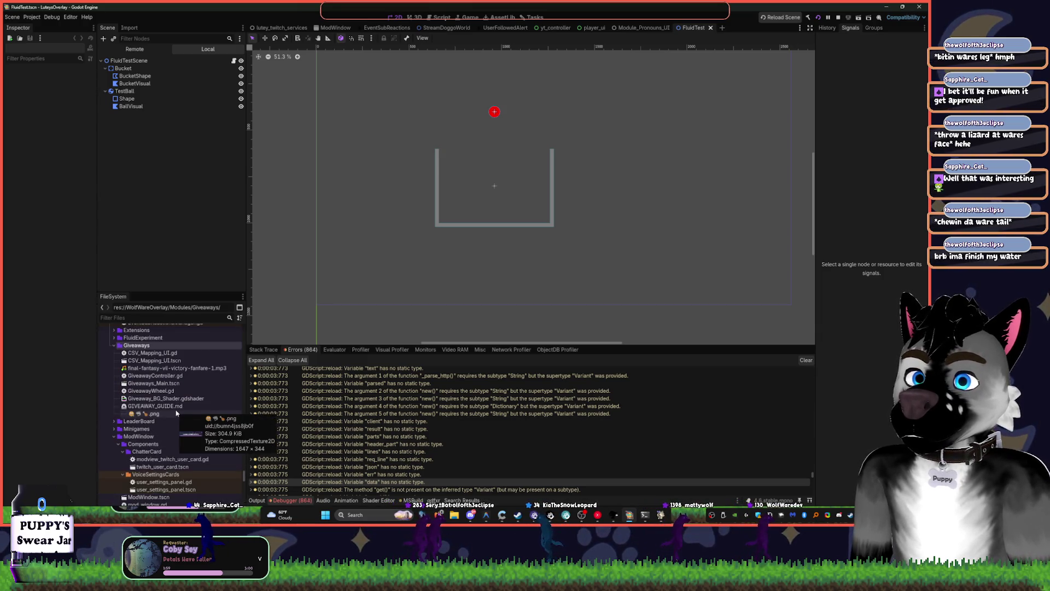
{"action": "left_click", "coordinate": [176, 413]}
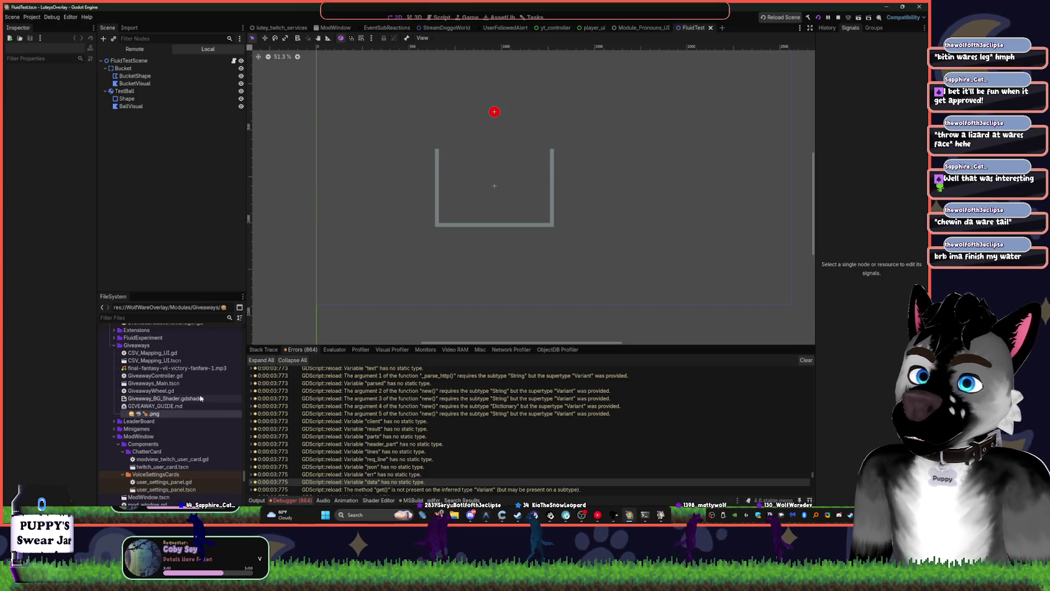
{"action": "mouse_move", "coordinate": [200, 398]}
{"action": "type", "text": "GiveawayBannerA"}
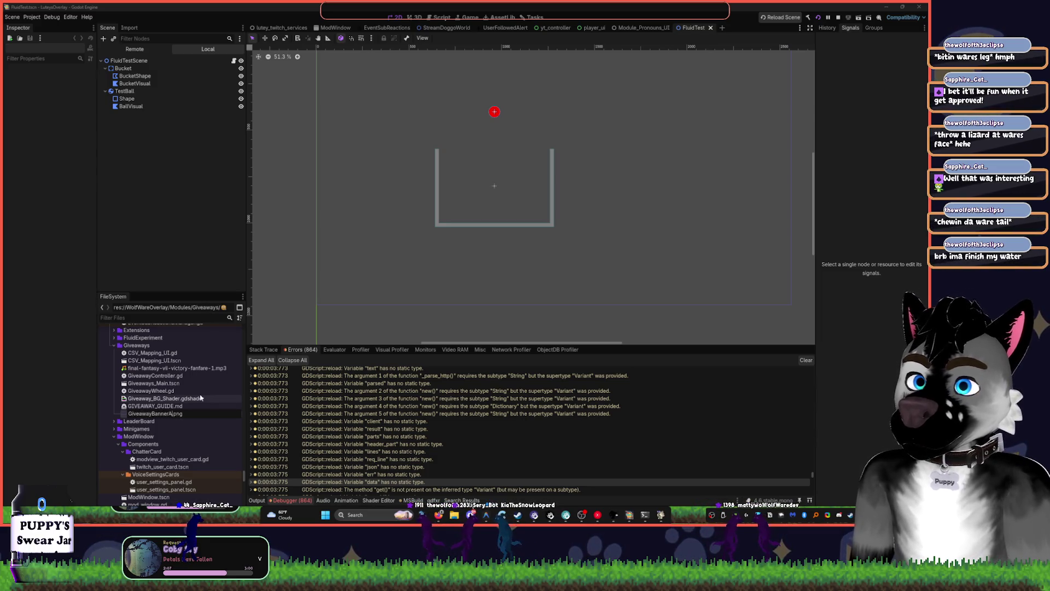
Confirm the banner image's new name, GiveawayBannerA.png
{"action": "key", "text": "Return"}
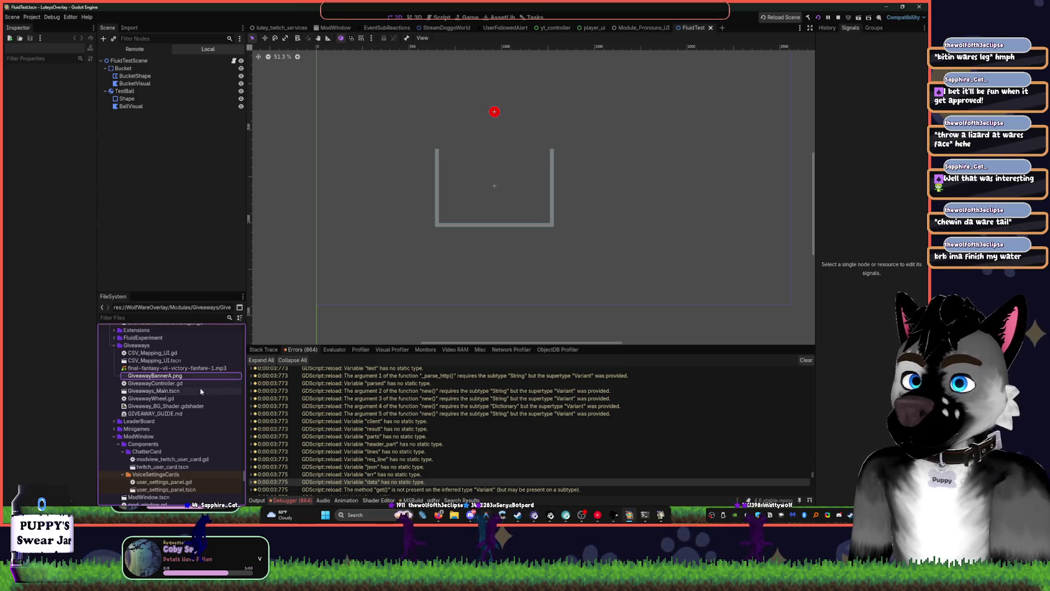
{"action": "left_click", "coordinate": [188, 398]}
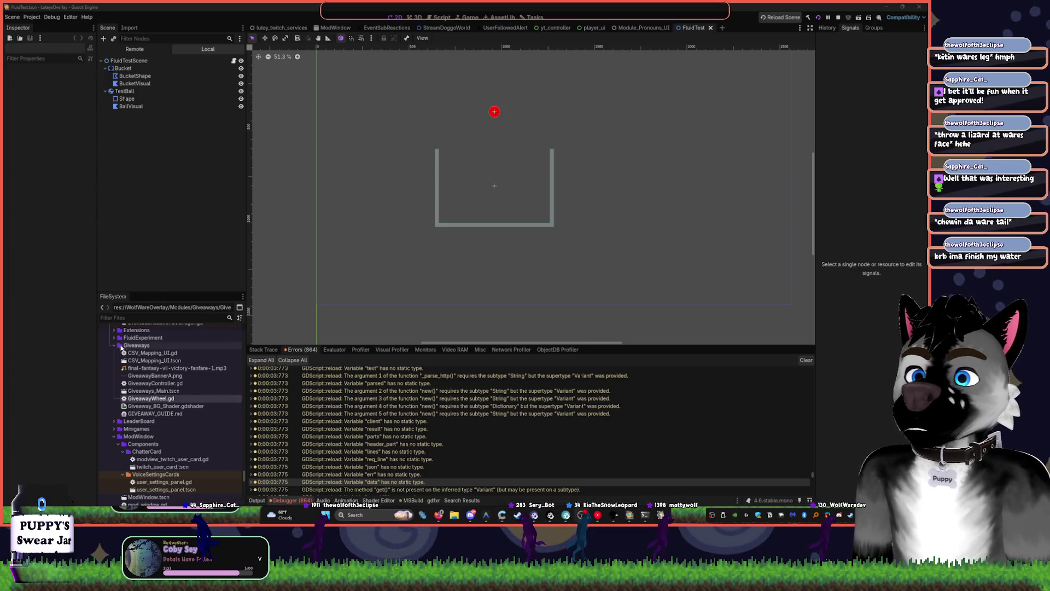
{"action": "left_click_drag", "start_coordinate": [116, 346], "coordinate": [164, 373]}
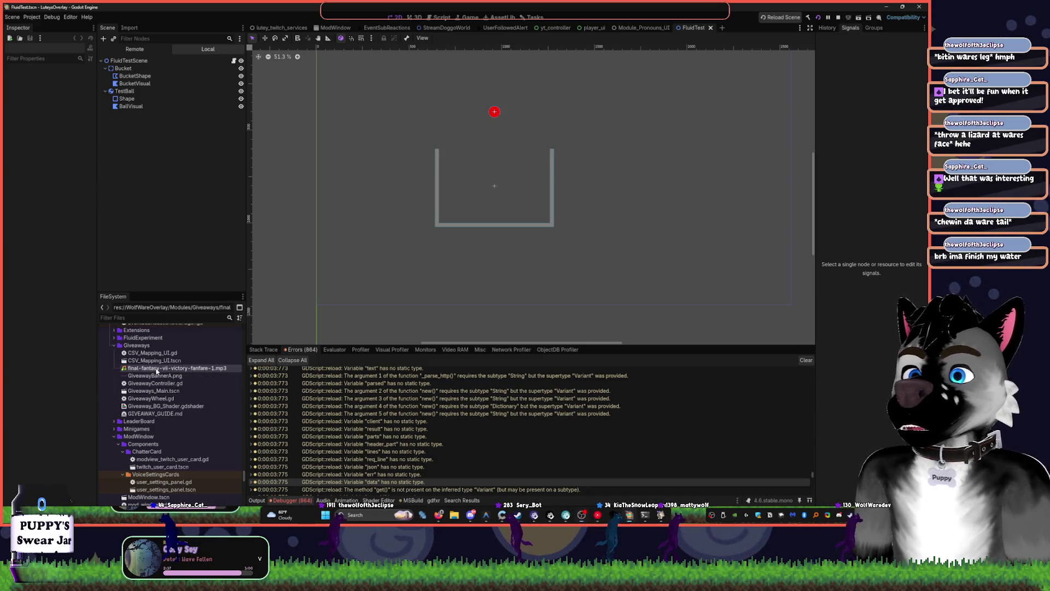
Remove the victory fanfare mp3 from the project and collapse the Giveaways folder
{"action": "left_click", "coordinate": [161, 368]}
{"action": "key", "text": "Delete"}
{"action": "left_click", "coordinate": [411, 296]}
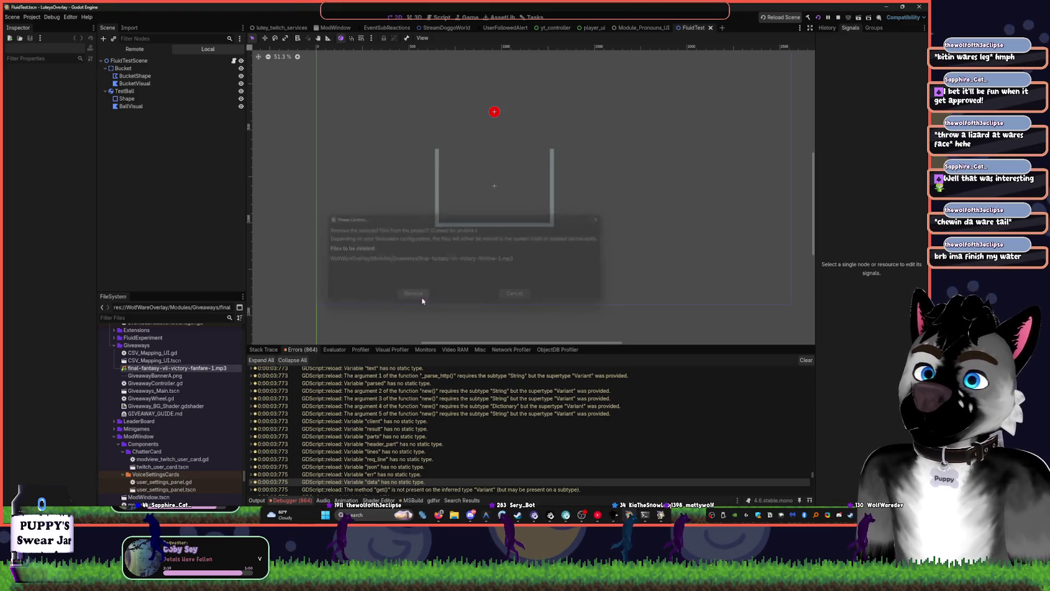
{"action": "double_click", "coordinate": [126, 346]}
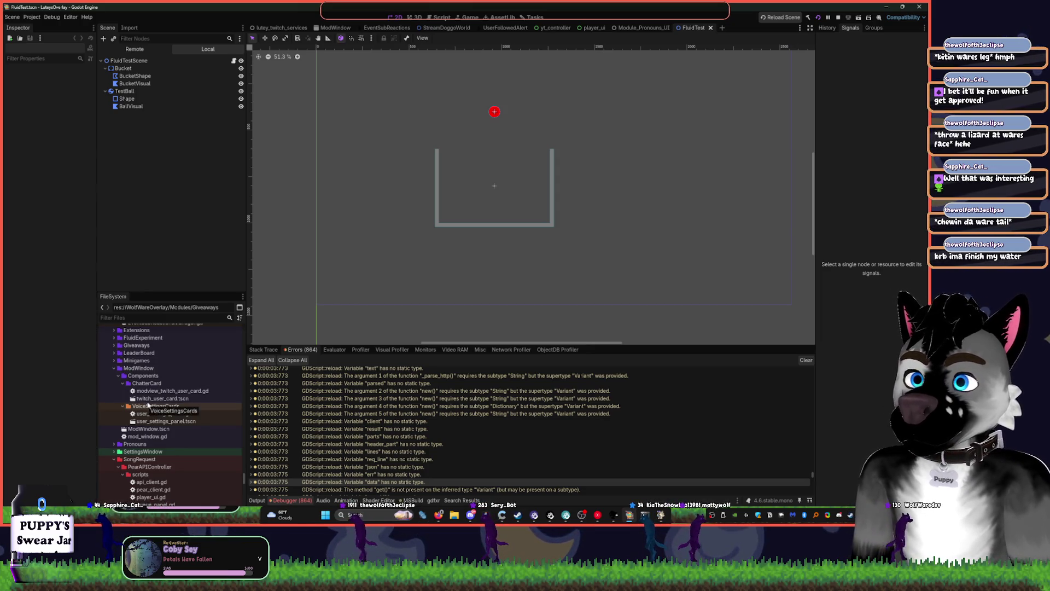
{"action": "left_click", "coordinate": [441, 21]}
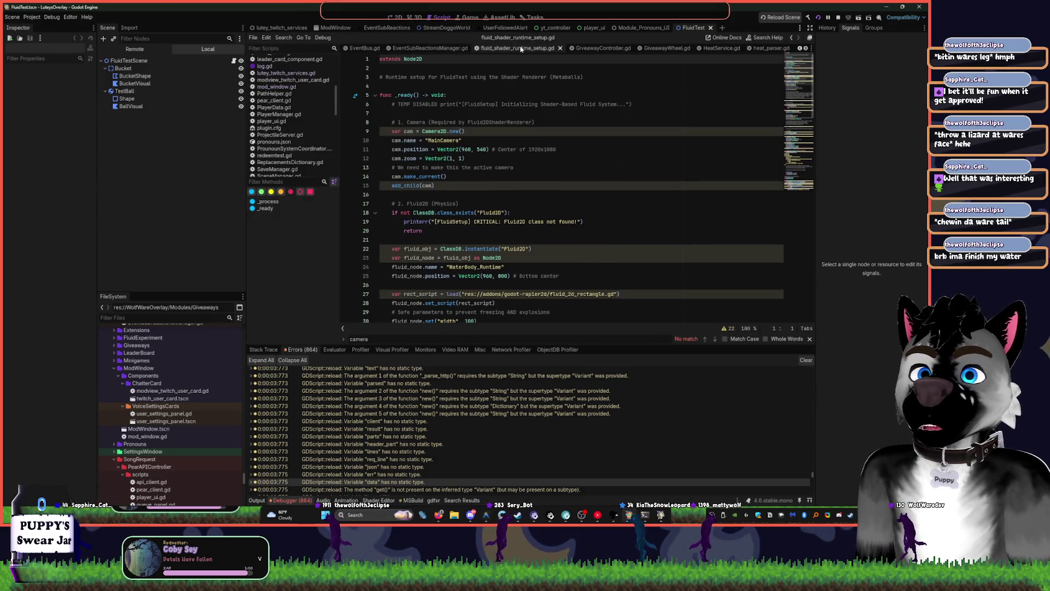
Close the fluid_shader_runtime_setup, VoiceOptionRes, WindowsClickPassthrough, VoiceExtensionReceiver, pear_client, PlayerManager and plugin.cfg tabs
{"action": "middle_click", "coordinate": [520, 48]}
{"action": "scroll", "coordinate": [502, 158], "scroll_direction": "down", "scroll_amount": 3}
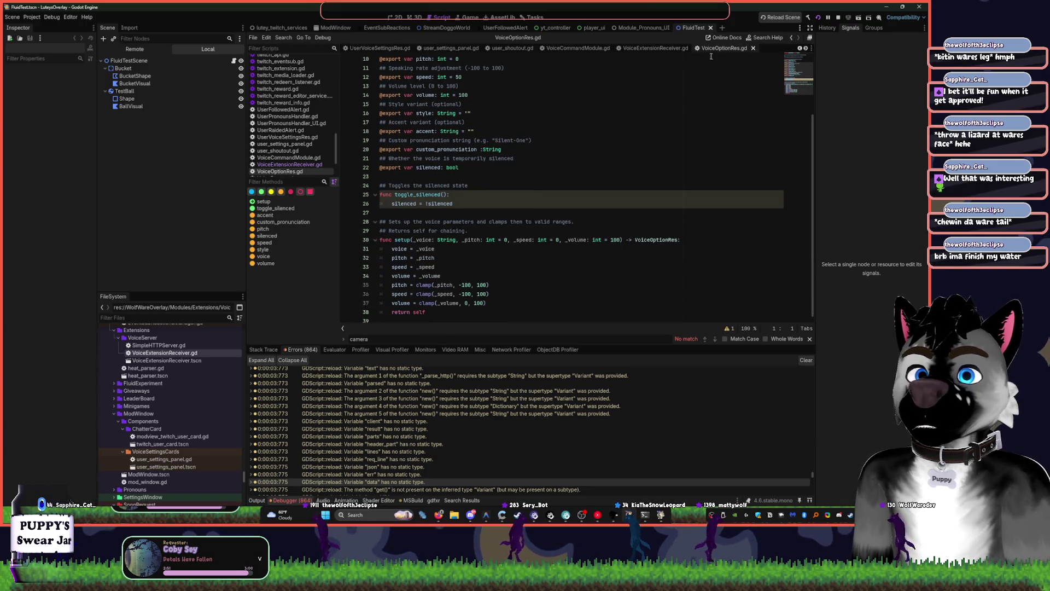
{"action": "middle_click", "coordinate": [726, 48]}
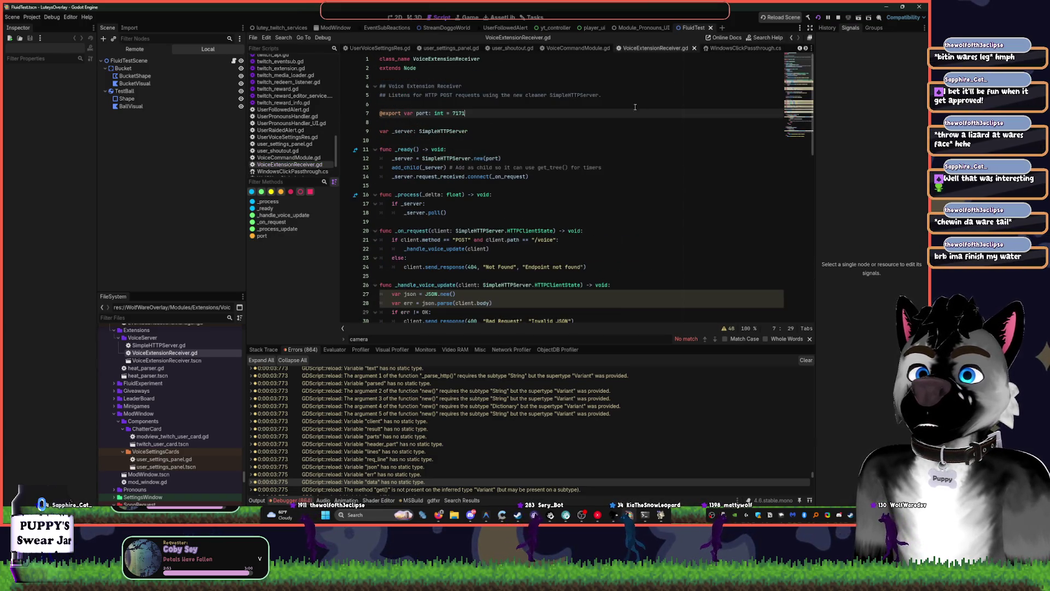
{"action": "left_click", "coordinate": [721, 49]}
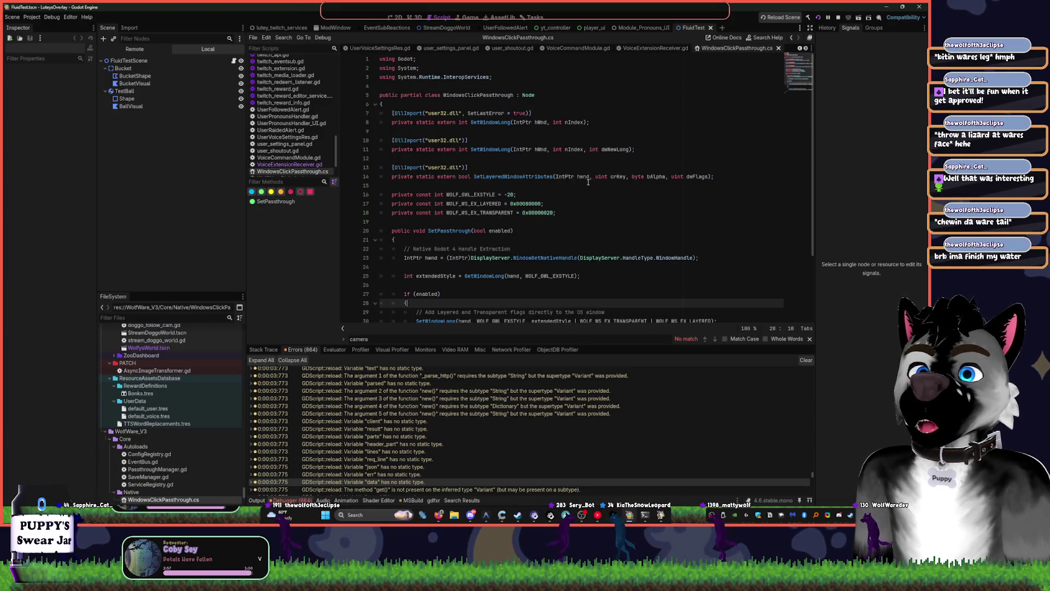
{"action": "middle_click", "coordinate": [762, 50]}
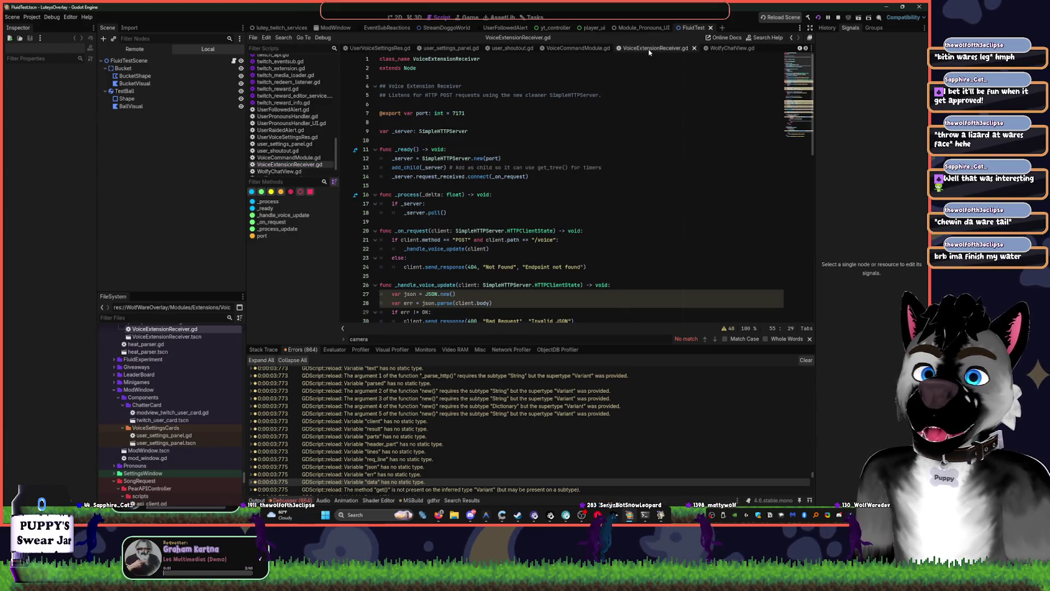
{"action": "middle_click", "coordinate": [651, 50]}
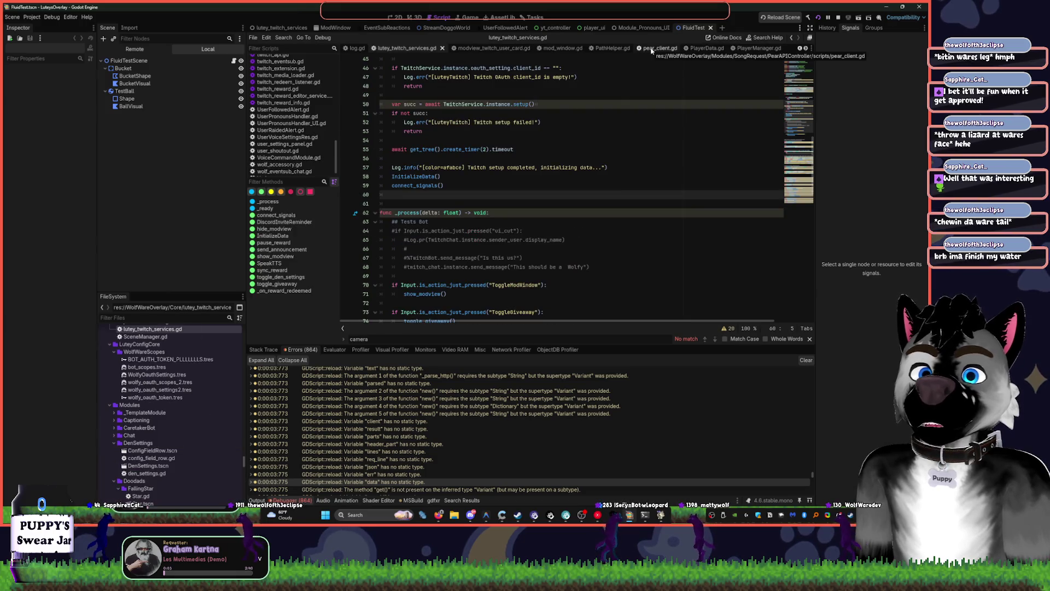
{"action": "middle_click", "coordinate": [650, 50]}
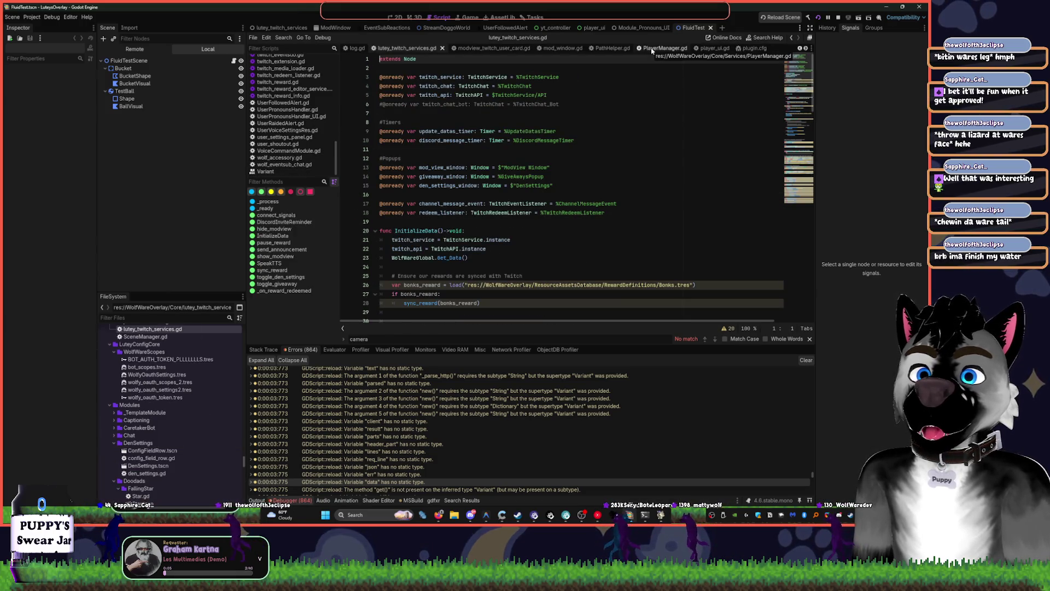
{"action": "middle_click", "coordinate": [652, 50]}
{"action": "middle_click", "coordinate": [652, 50]}
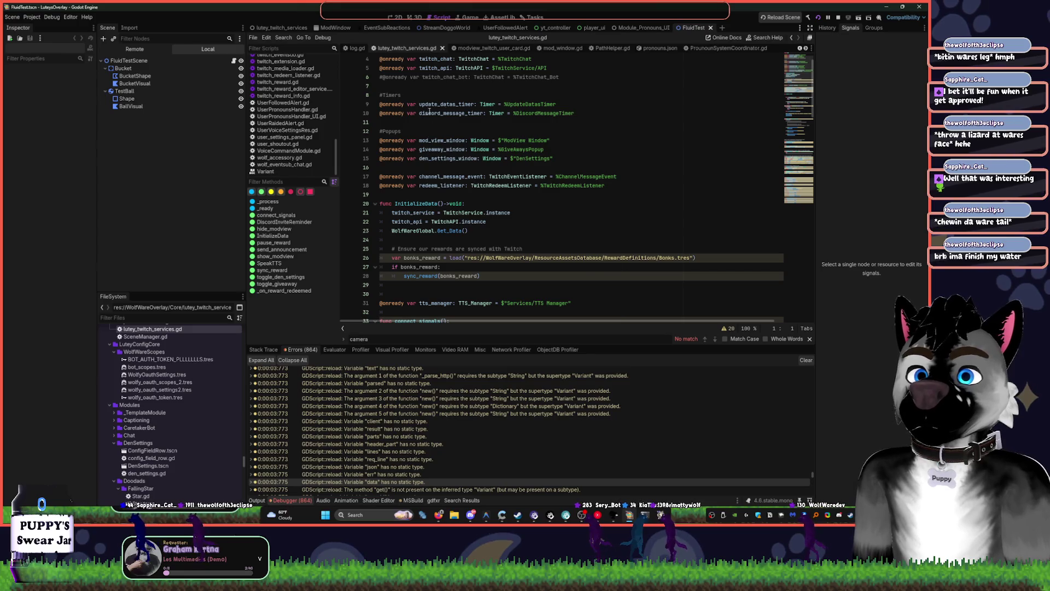
Focus lutey_twitch_services.gd, then switch to the YouTube Music Liked Music window
{"action": "left_click", "coordinate": [483, 187]}
{"action": "scroll", "coordinate": [483, 187], "scroll_direction": "down", "scroll_amount": 15}
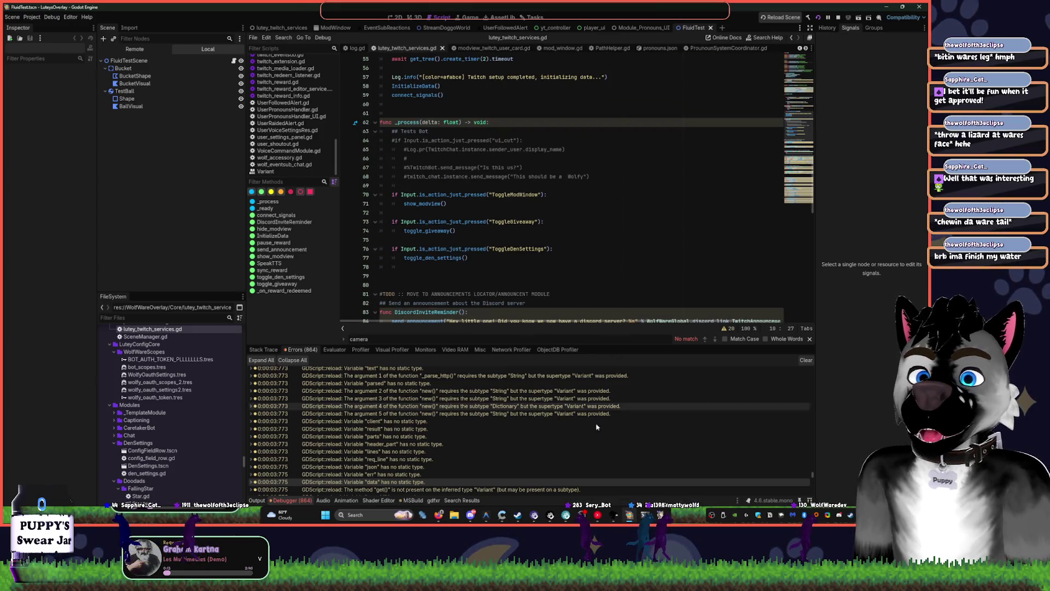
{"action": "key", "text": "alt+Tab"}
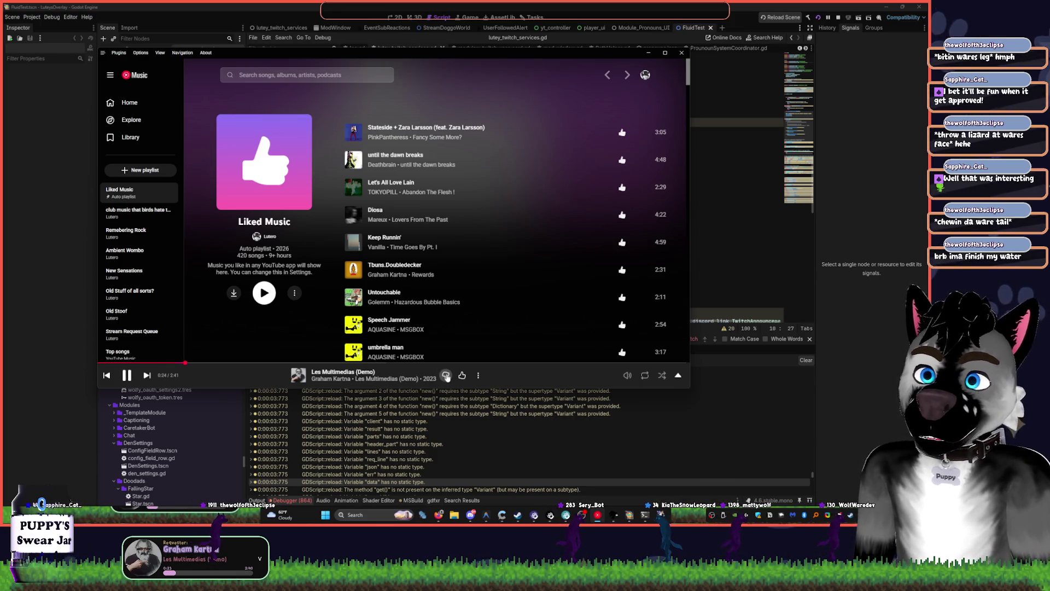
Dislike the current song, skip to Wayway by Windows 96, and return to Godot
{"action": "left_click", "coordinate": [446, 376]}
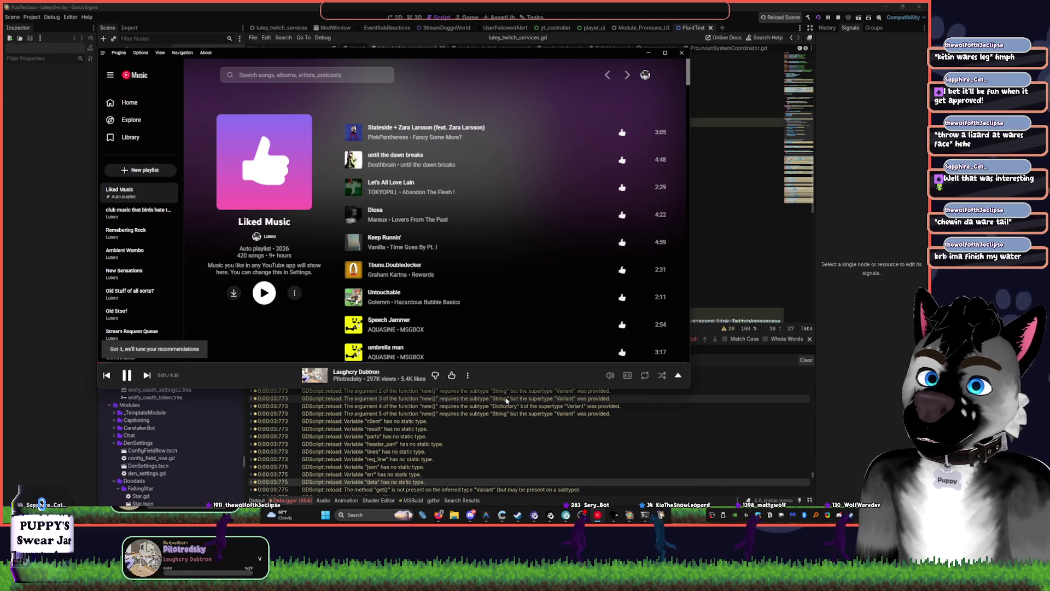
{"action": "left_click", "coordinate": [145, 375]}
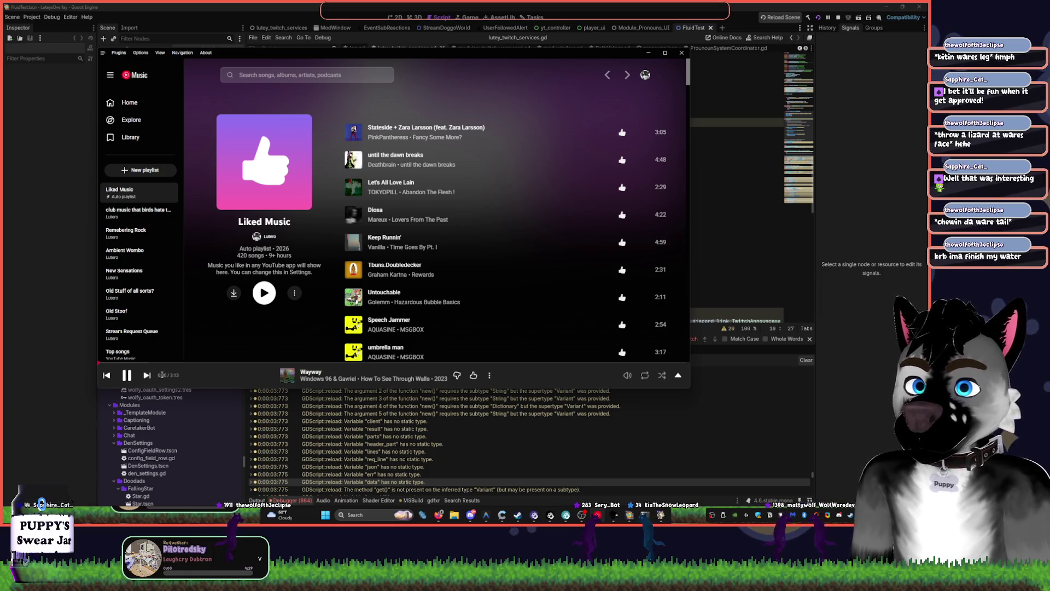
{"action": "left_click", "coordinate": [711, 194]}
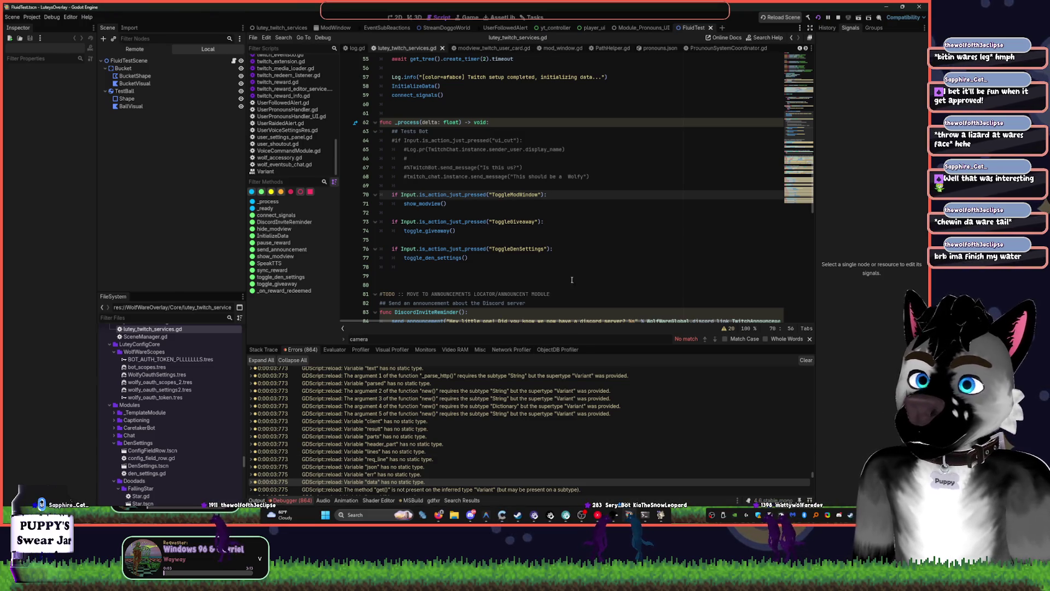
Fold the toggle_giveaway and toggle_den_settings functions in lutey_twitch_services.gd
{"action": "left_click", "coordinate": [575, 254]}
{"action": "scroll", "coordinate": [572, 254], "scroll_direction": "down", "scroll_amount": 5}
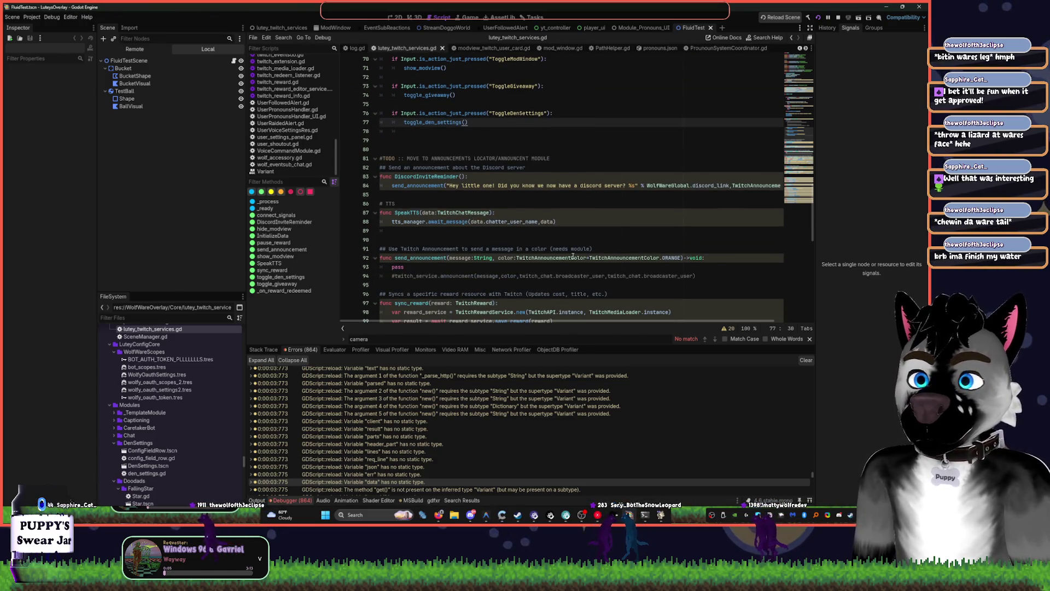
{"action": "scroll", "coordinate": [573, 254], "scroll_direction": "down", "scroll_amount": 8}
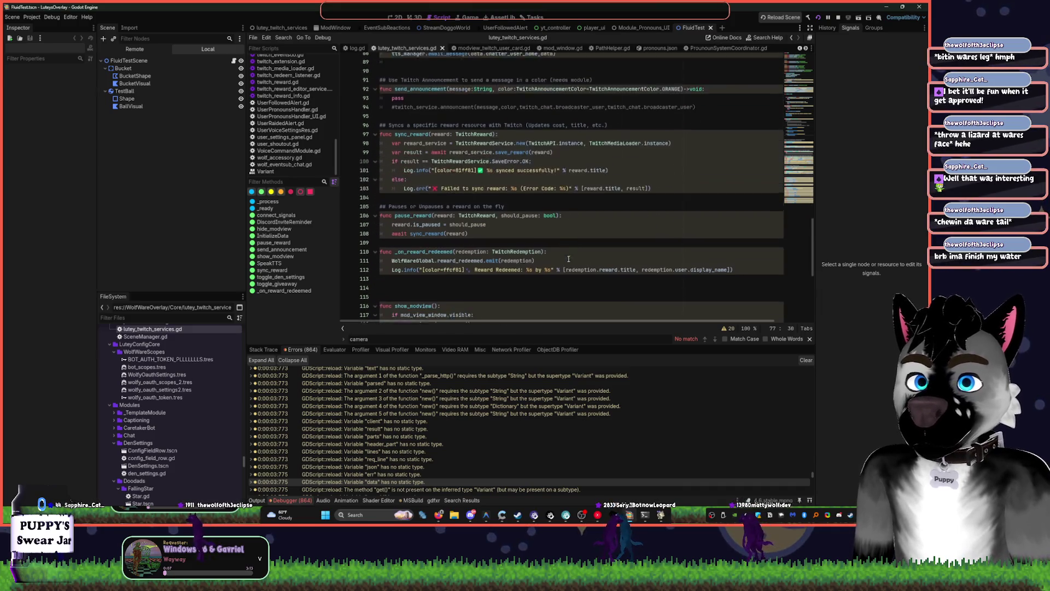
{"action": "scroll", "coordinate": [568, 259], "scroll_direction": "down", "scroll_amount": 6}
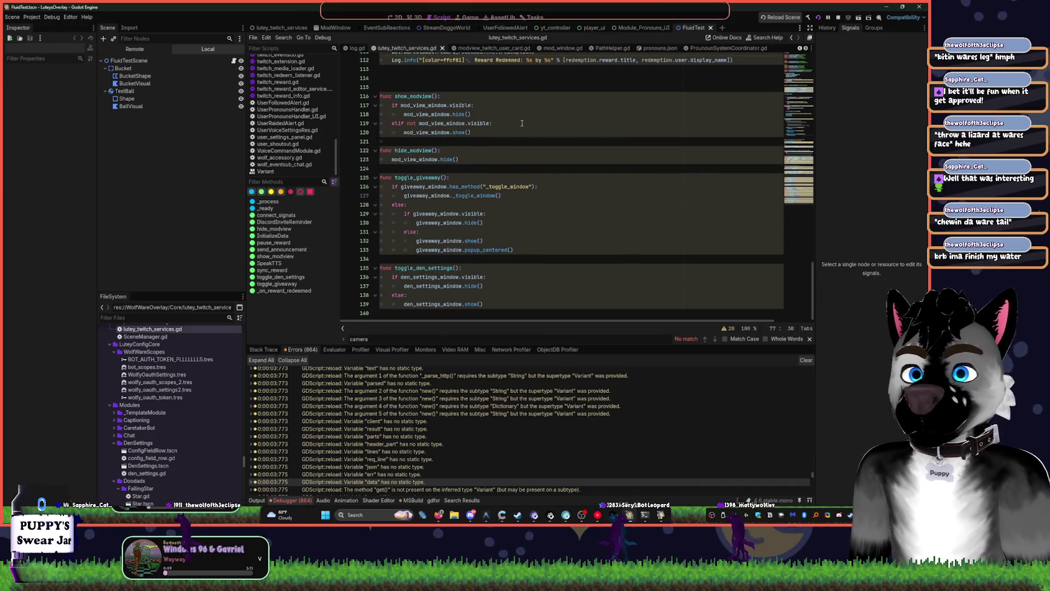
{"action": "left_click", "coordinate": [375, 178]}
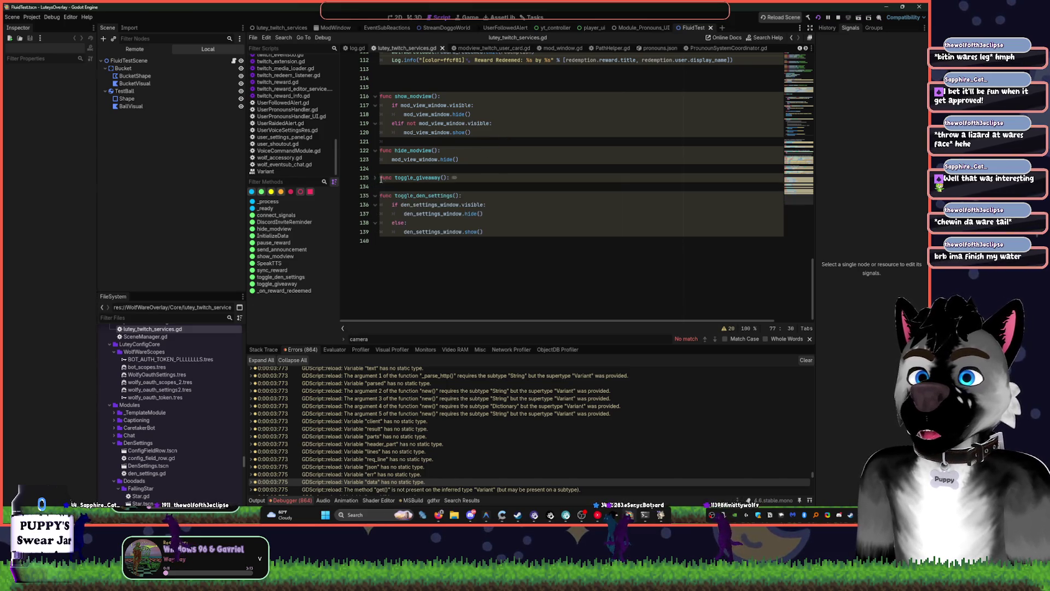
{"action": "left_click", "coordinate": [374, 196]}
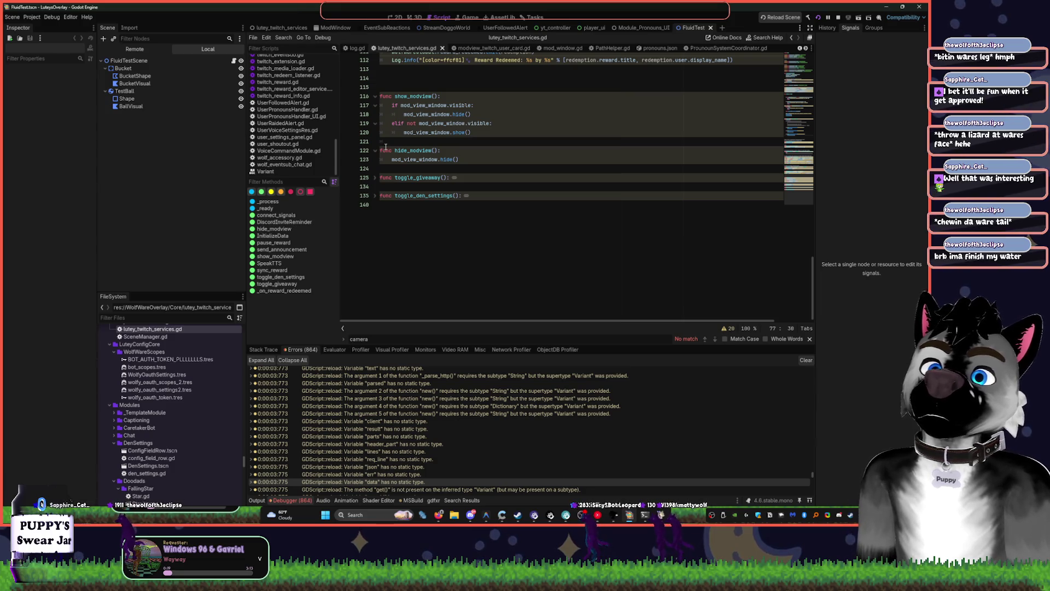
Search the project for hide_modview usages, then delete the unused hide_modview function
{"action": "double_click", "coordinate": [413, 150]}
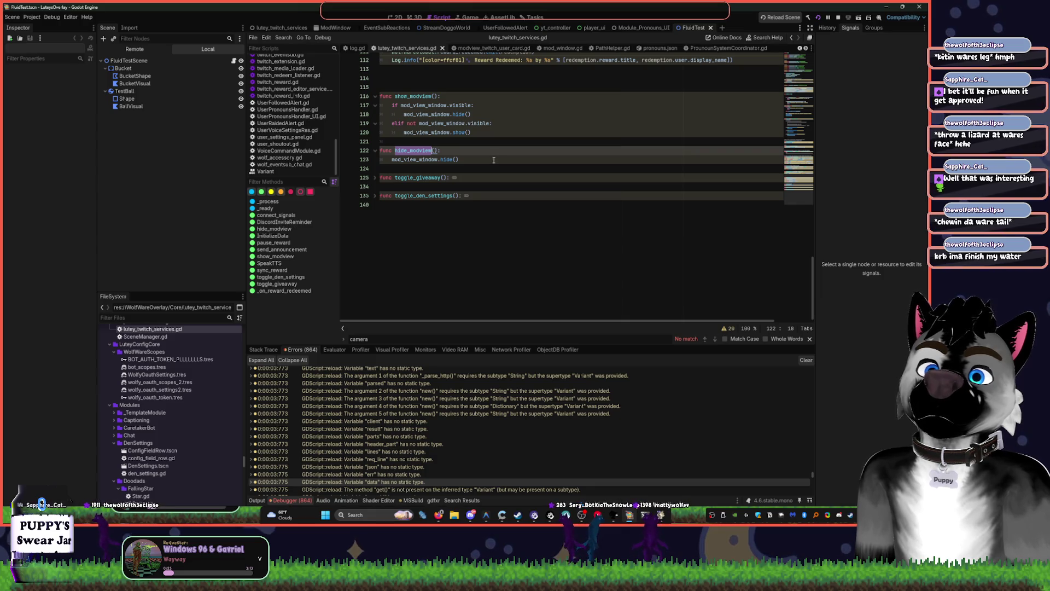
{"action": "scroll", "coordinate": [711, 104], "scroll_direction": "up", "scroll_amount": 5}
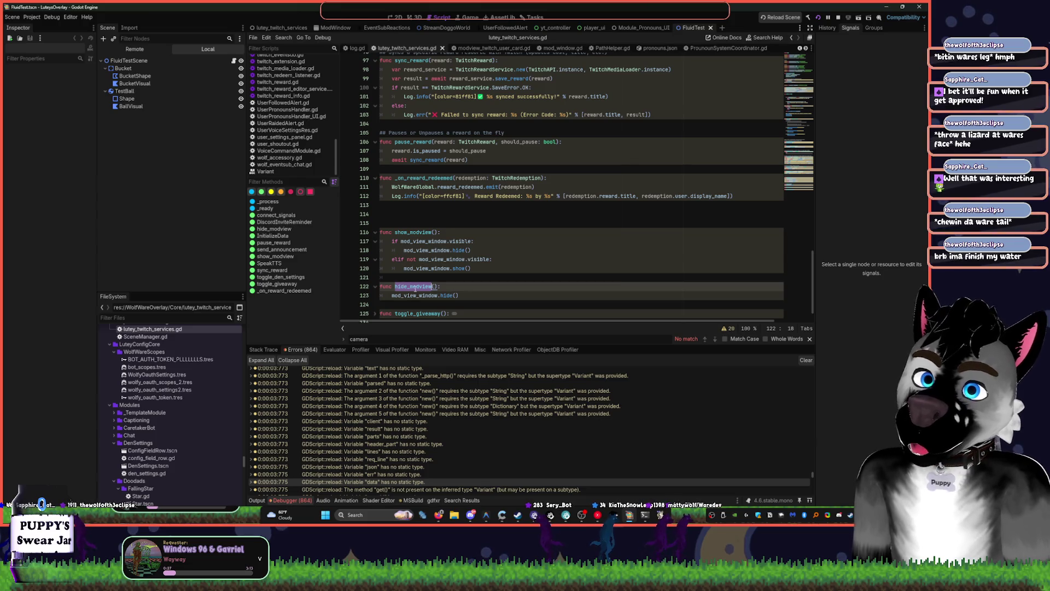
{"action": "key", "text": "ctrl+shift+f"}
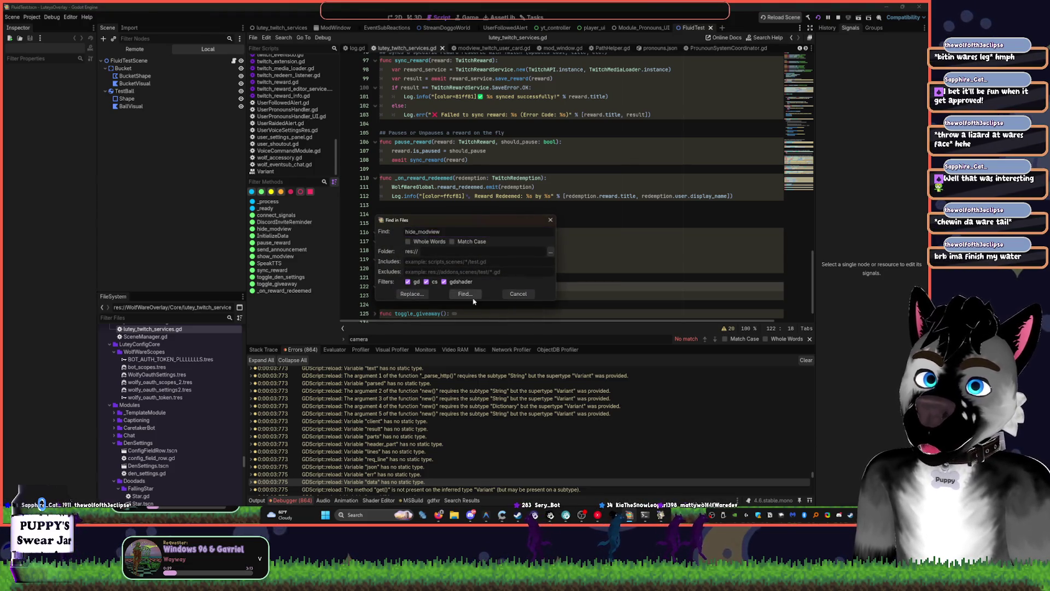
{"action": "left_click", "coordinate": [472, 290]}
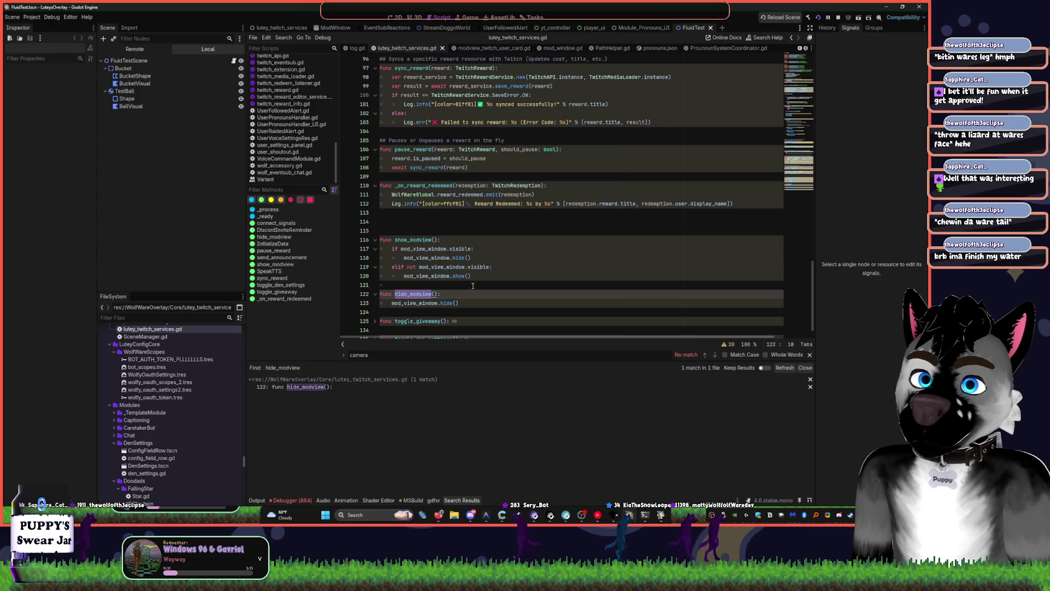
{"action": "scroll", "coordinate": [472, 285], "scroll_direction": "down", "scroll_amount": 1}
{"action": "left_click_drag", "start_coordinate": [404, 294], "coordinate": [380, 267]}
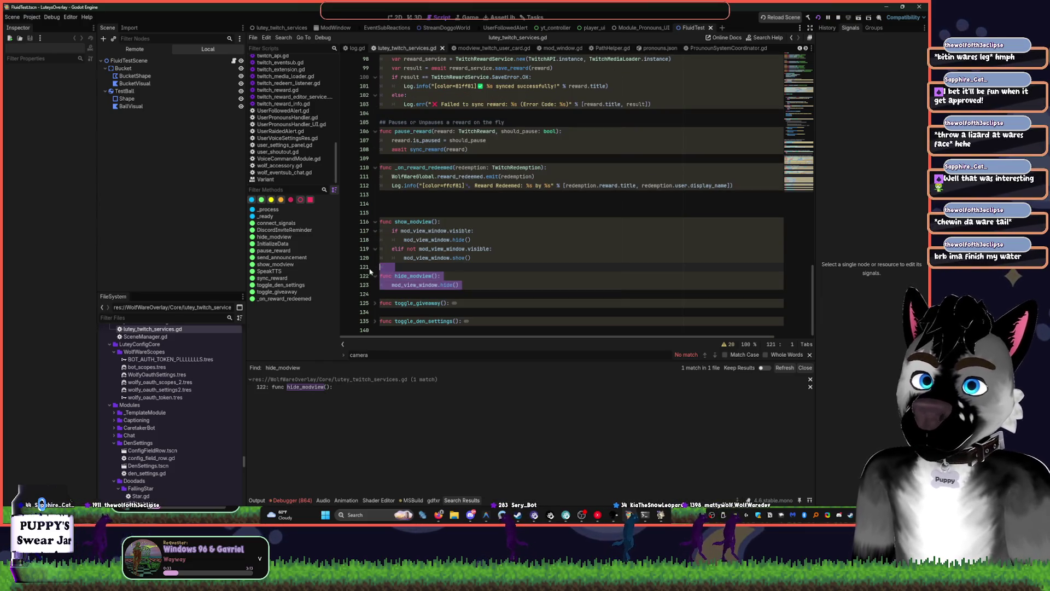
{"action": "key", "text": "BackSpace"}
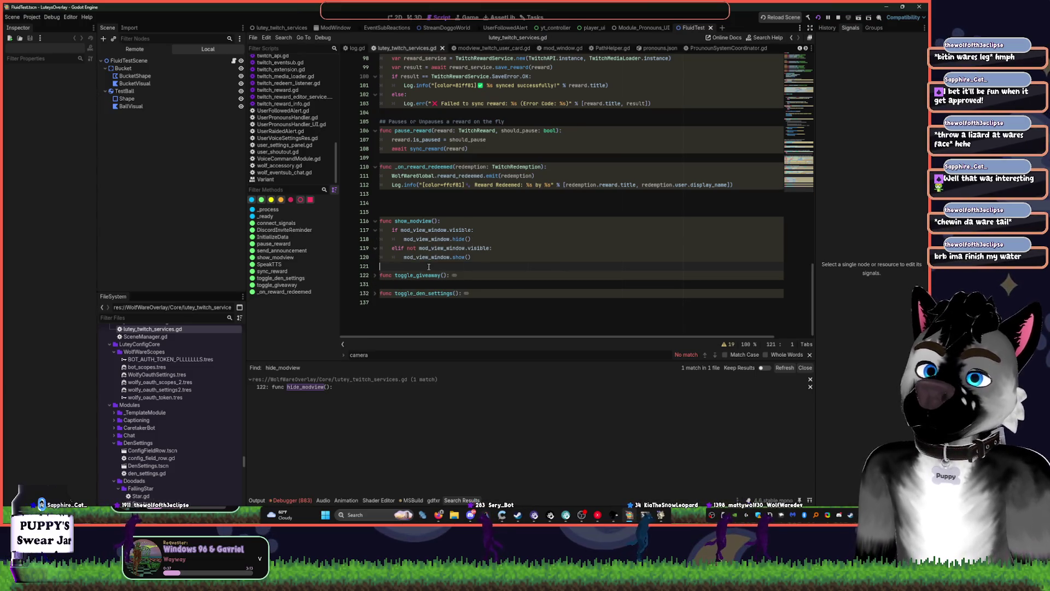
{"action": "scroll", "coordinate": [471, 288], "scroll_direction": "up", "scroll_amount": 5}
Comment out line 91 and add a '# TODO :: Module for Announcements' comment above it
{"action": "scroll", "coordinate": [471, 288], "scroll_direction": "up", "scroll_amount": 2}
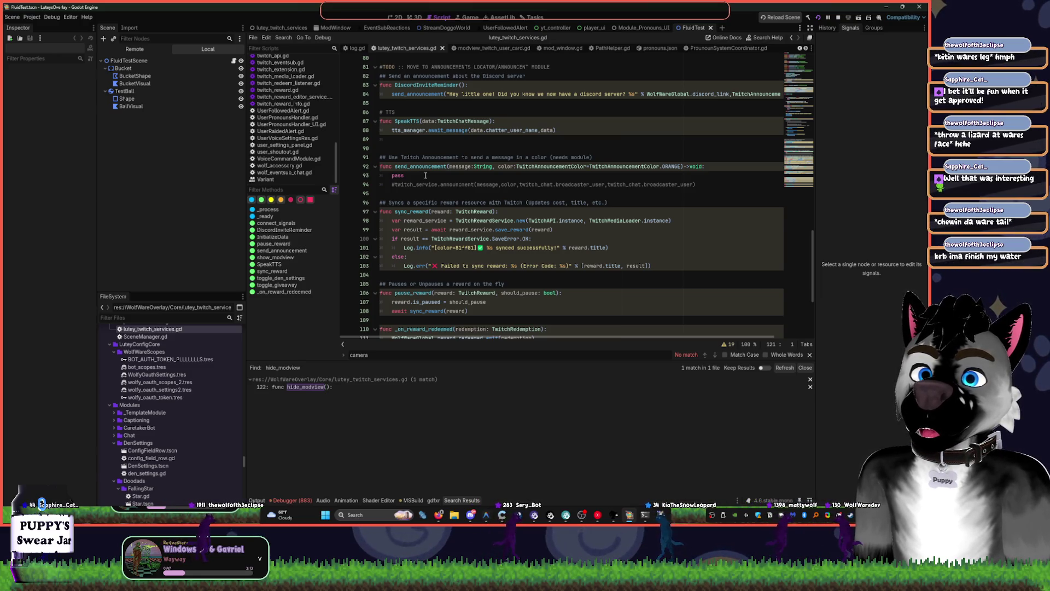
{"action": "scroll", "coordinate": [444, 182], "scroll_direction": "up", "scroll_amount": 1}
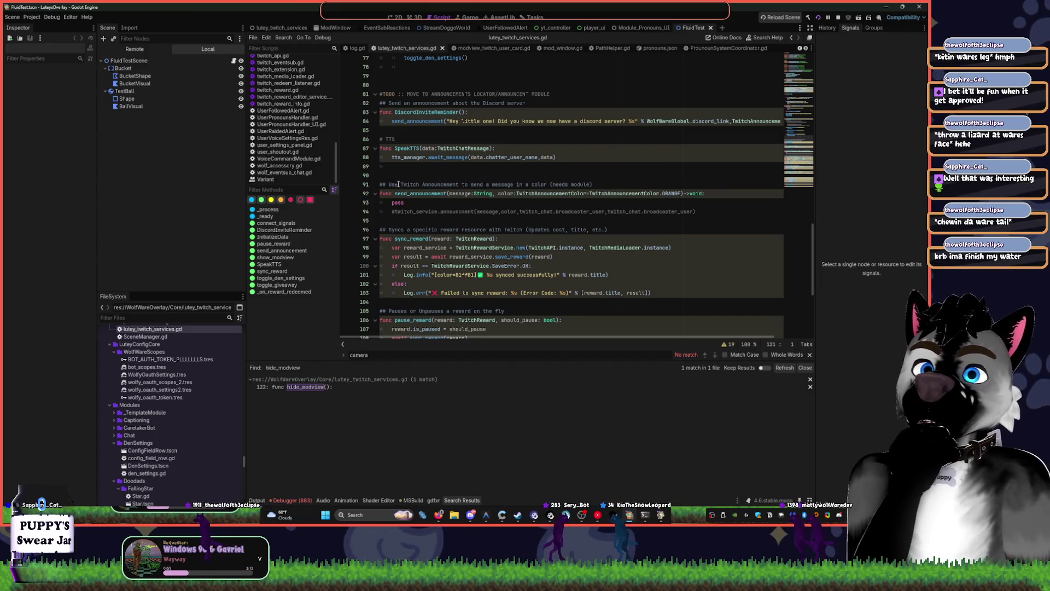
{"action": "left_click", "coordinate": [548, 184]}
{"action": "key", "text": "Home"}
{"action": "key", "text": "Right"}
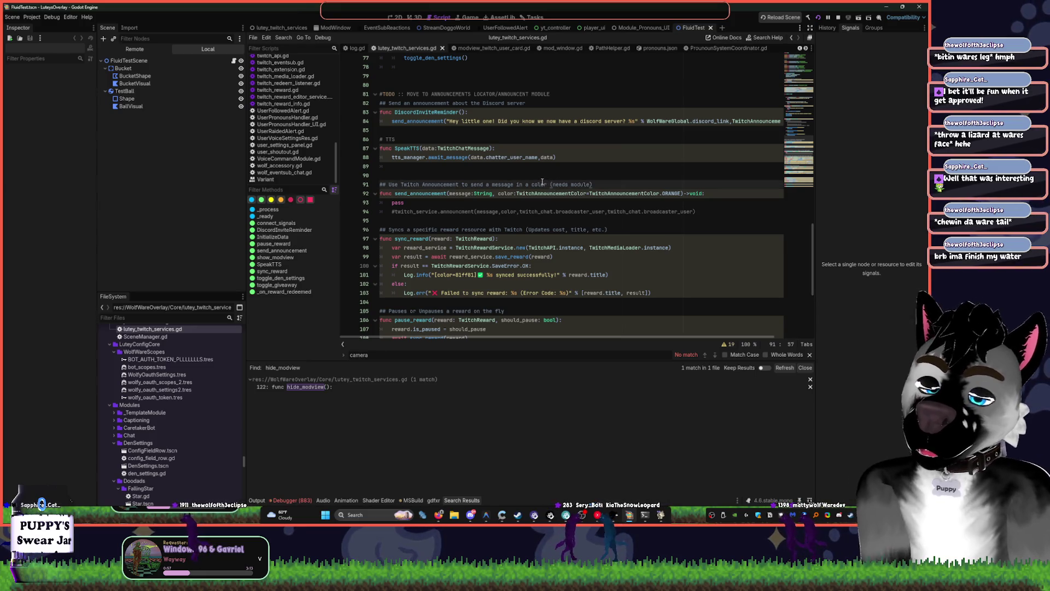
{"action": "type", "text": "#"}
{"action": "key", "text": "End"}
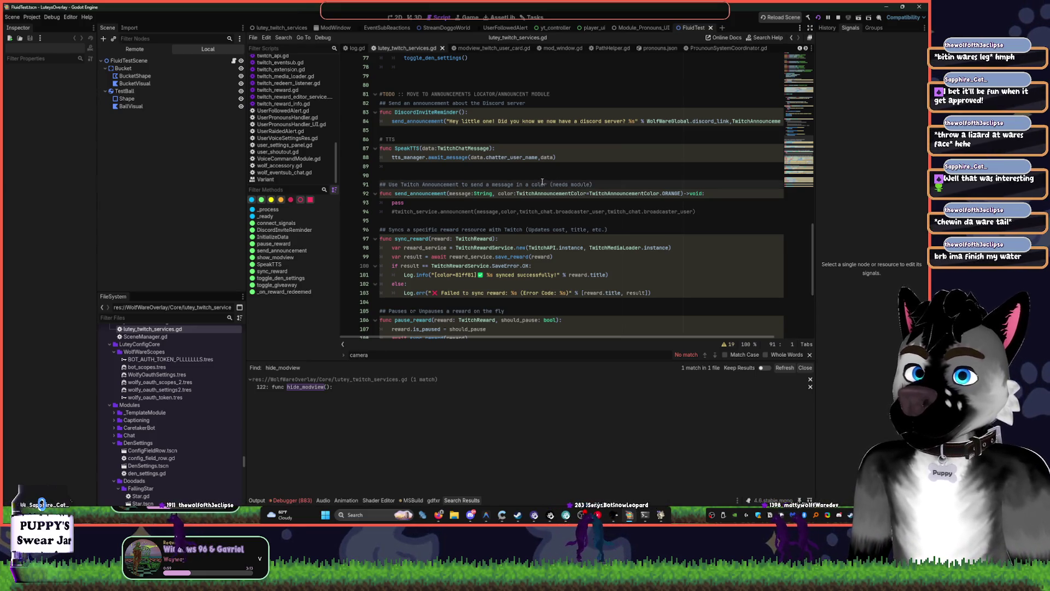
{"action": "key", "text": "Up"}
{"action": "type", "text": "#"}
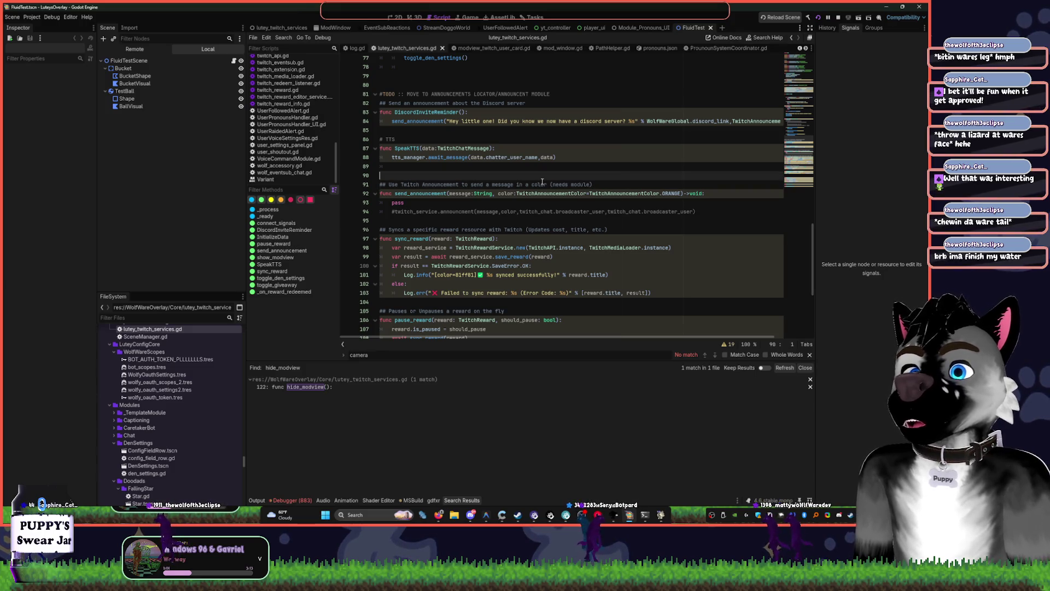
{"action": "type", "text": " TODO :: Mo"}
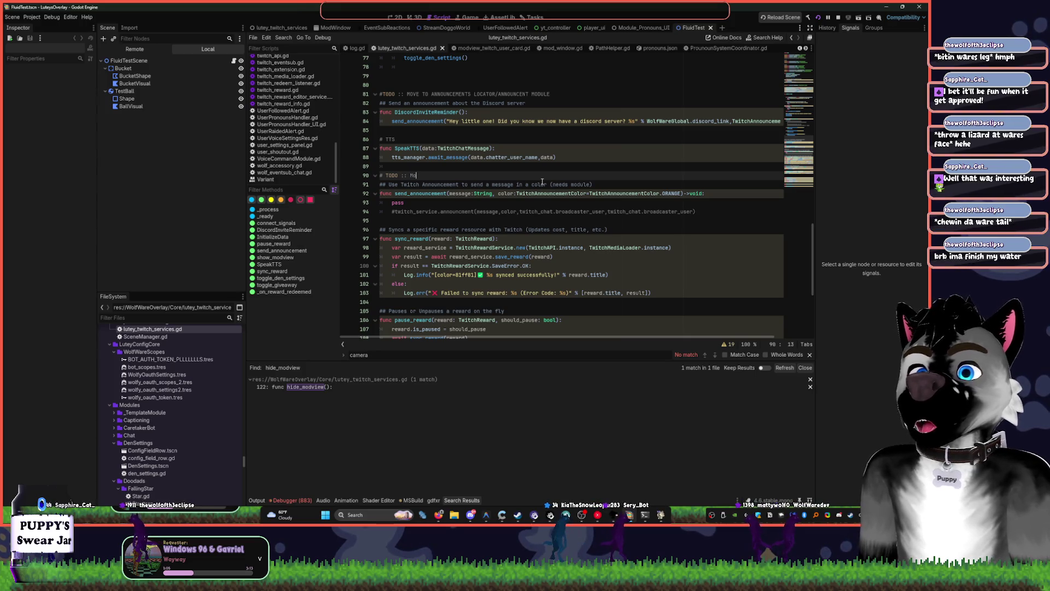
{"action": "type", "text": "dule for Announcements"}
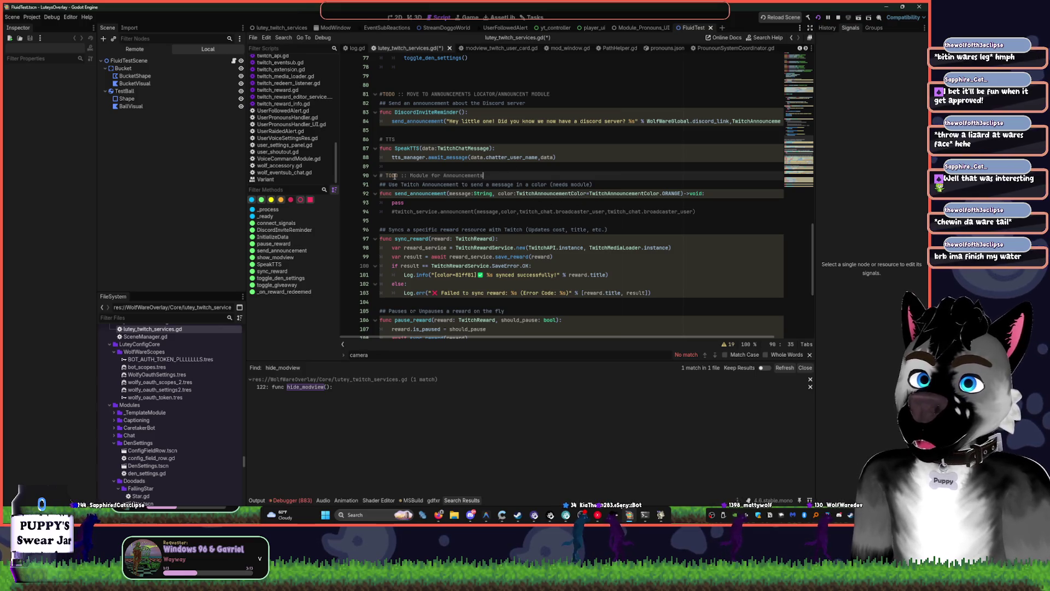
{"action": "left_click", "coordinate": [375, 175]}
Move the DiscordInviteReminder block below the TTS section, adding blank lines around SpeakTTS
{"action": "left_click", "coordinate": [499, 221]}
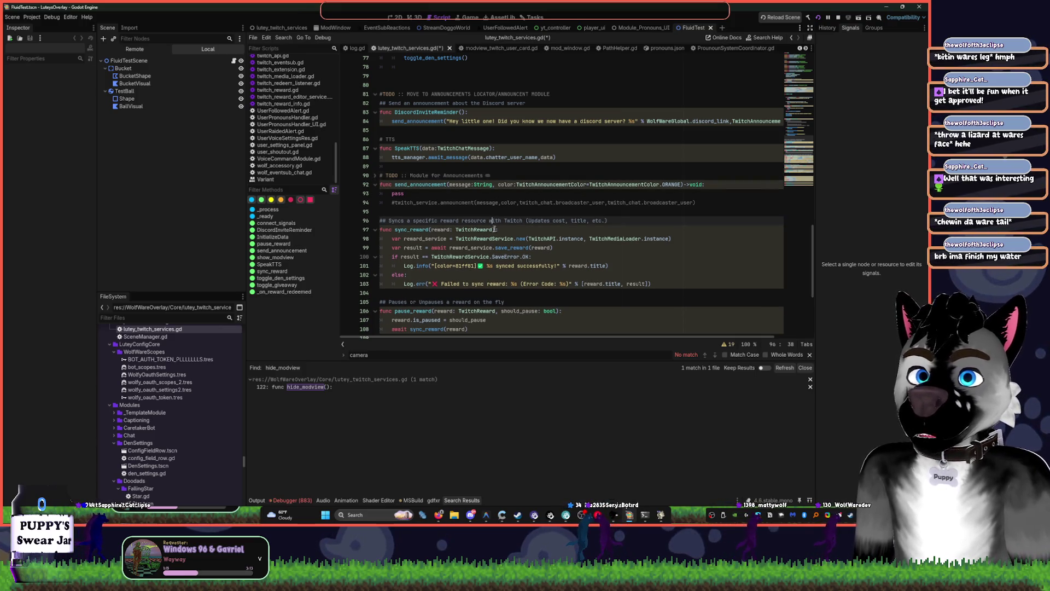
{"action": "scroll", "coordinate": [501, 247], "scroll_direction": "down", "scroll_amount": 2}
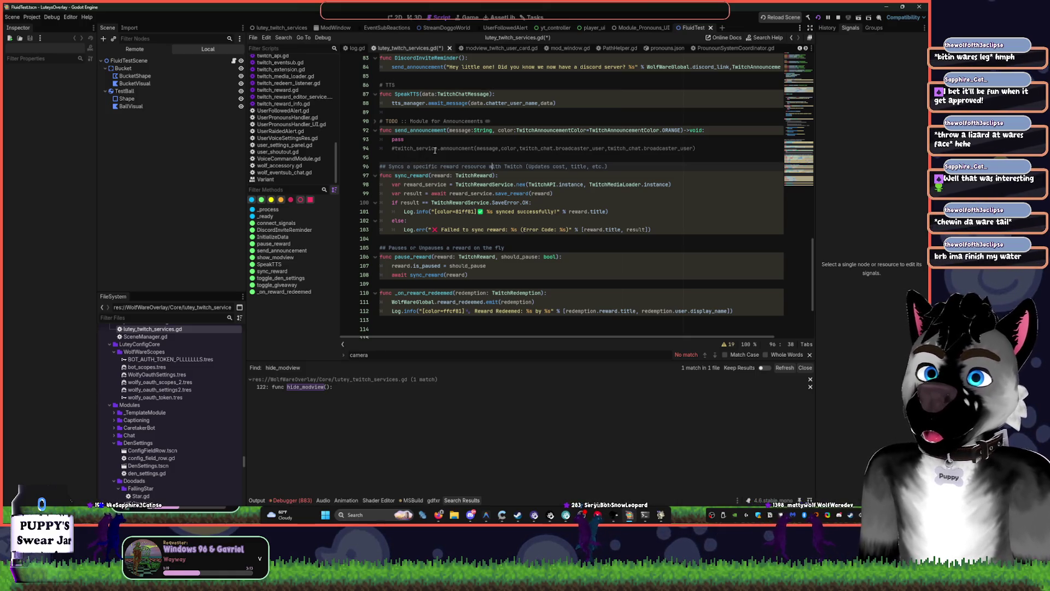
{"action": "scroll", "coordinate": [435, 149], "scroll_direction": "up", "scroll_amount": 3}
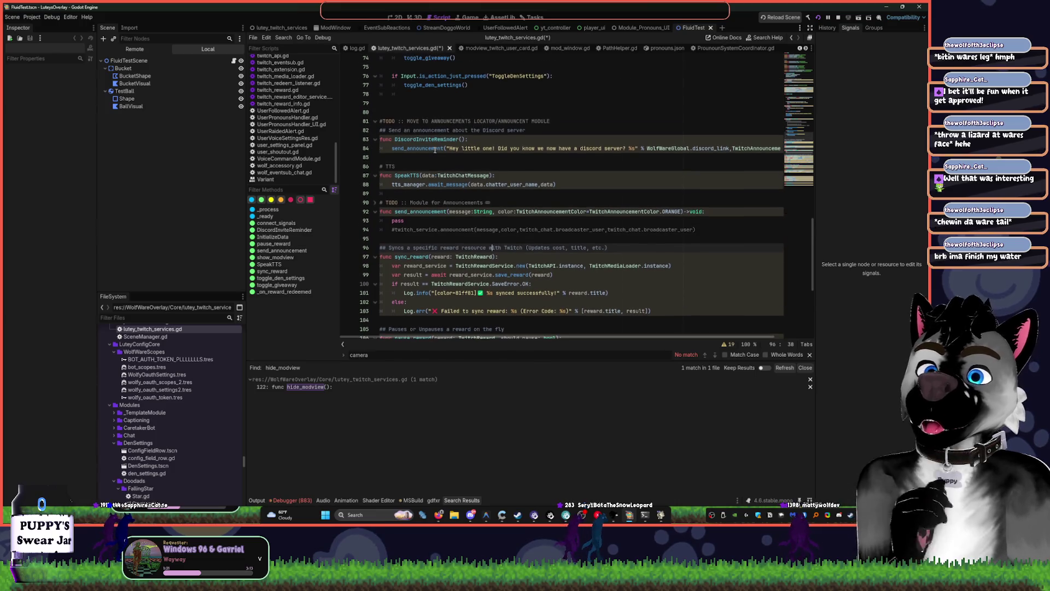
{"action": "mouse_move", "coordinate": [404, 159]}
{"action": "left_mouse_down"}
{"action": "mouse_move", "coordinate": [385, 130]}
{"action": "mouse_move", "coordinate": [350, 121]}
{"action": "left_mouse_up"}
{"action": "key", "text": "alt+Down"}
{"action": "key", "text": "alt+Down"}
{"action": "key", "text": "alt+Down"}
{"action": "key", "text": "alt+Down"}
{"action": "key", "text": "alt+Down"}
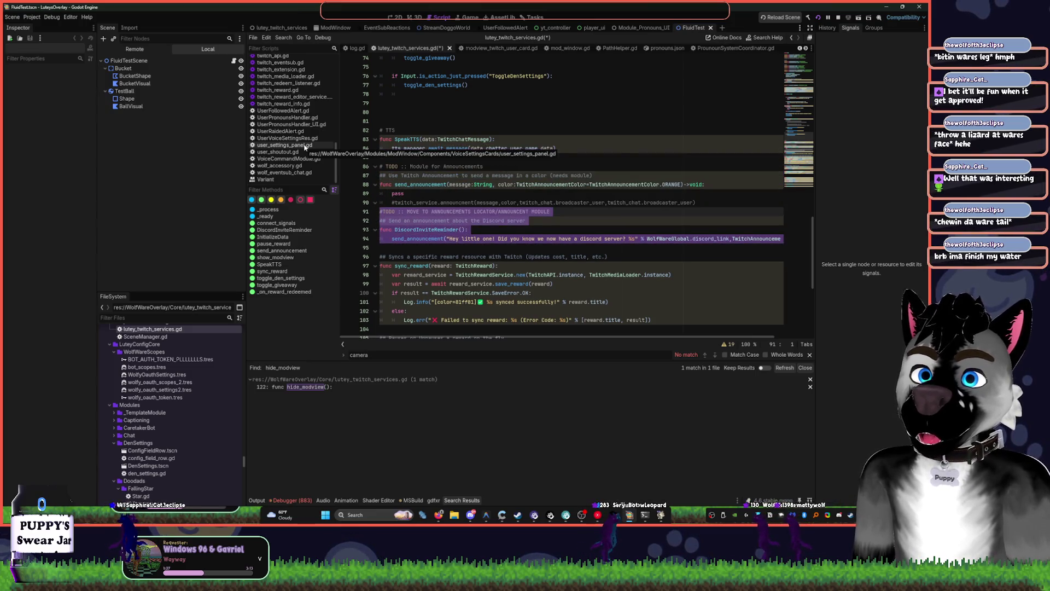
{"action": "key", "text": "alt+Down"}
{"action": "key", "text": "Down"}
{"action": "key", "text": "Down"}
{"action": "key", "text": "Down"}
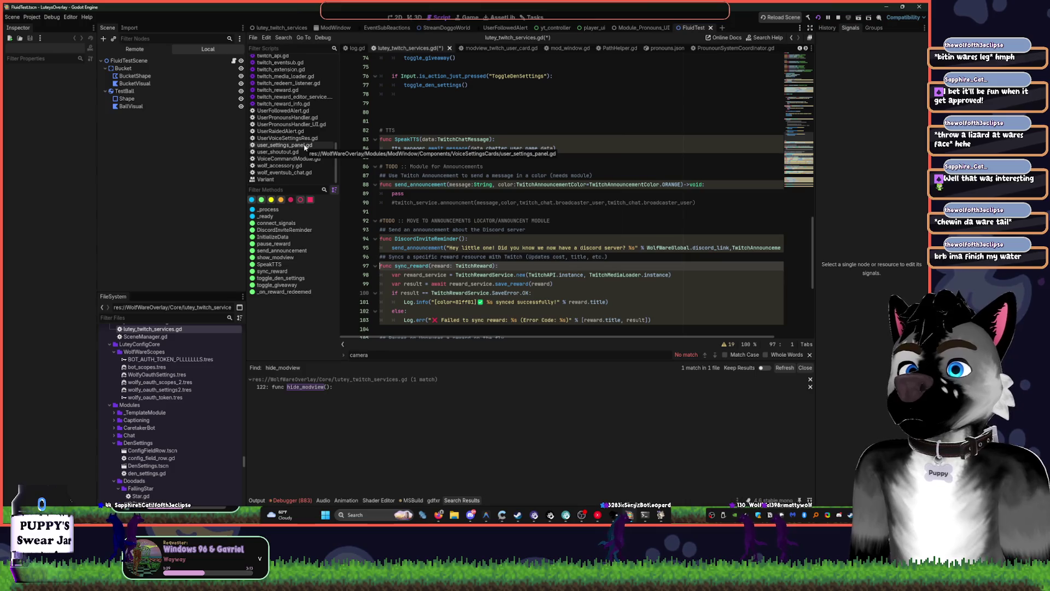
{"action": "key", "text": "Return"}
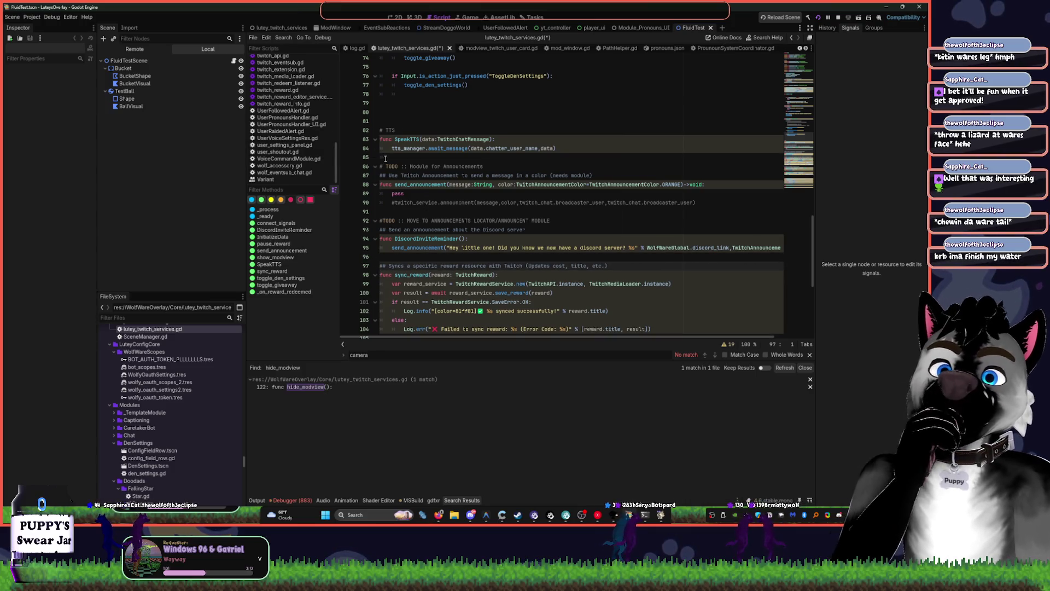
{"action": "left_click", "coordinate": [386, 158]}
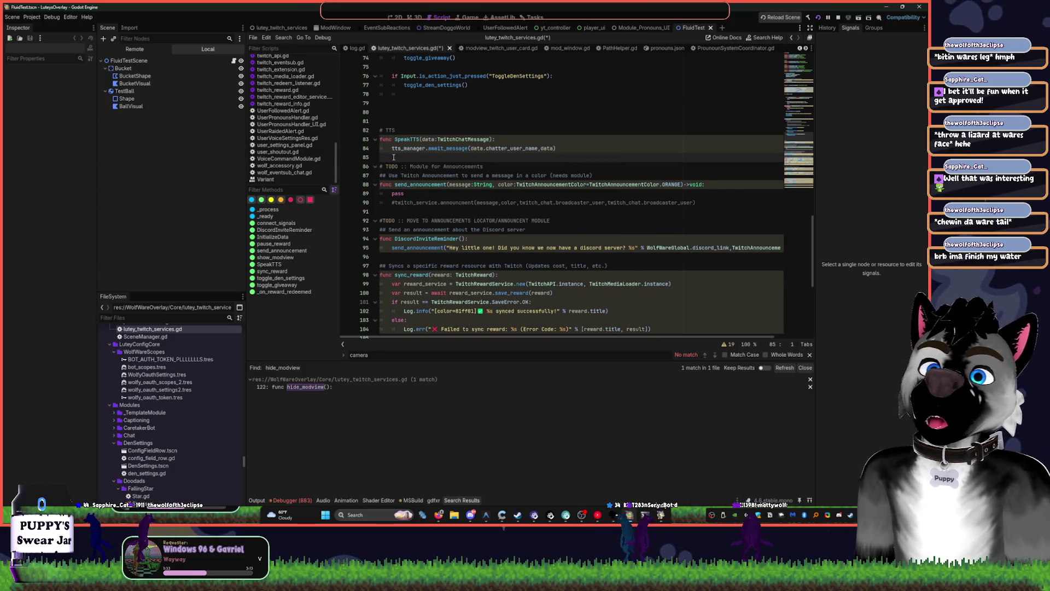
{"action": "key", "text": "Return"}
Replace line 87's TODO with line 93's MOVE TO ANNOUNCEMENTS LOCATOR/ANNOUNCEMENT MODULE note, spacing both consistently
{"action": "left_click", "coordinate": [484, 183]}
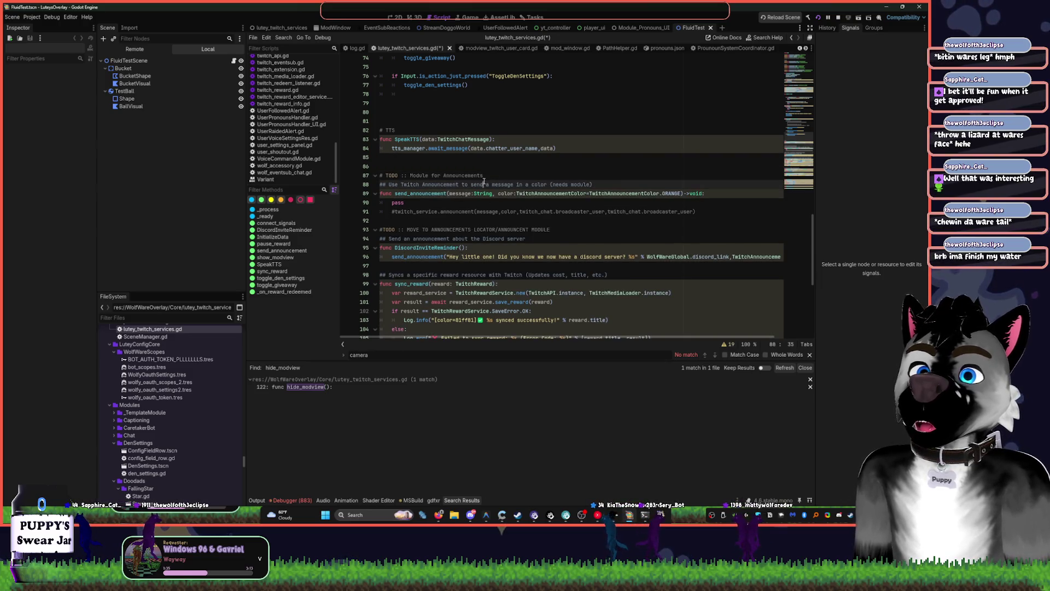
{"action": "left_click_drag", "start_coordinate": [553, 230], "coordinate": [408, 227]}
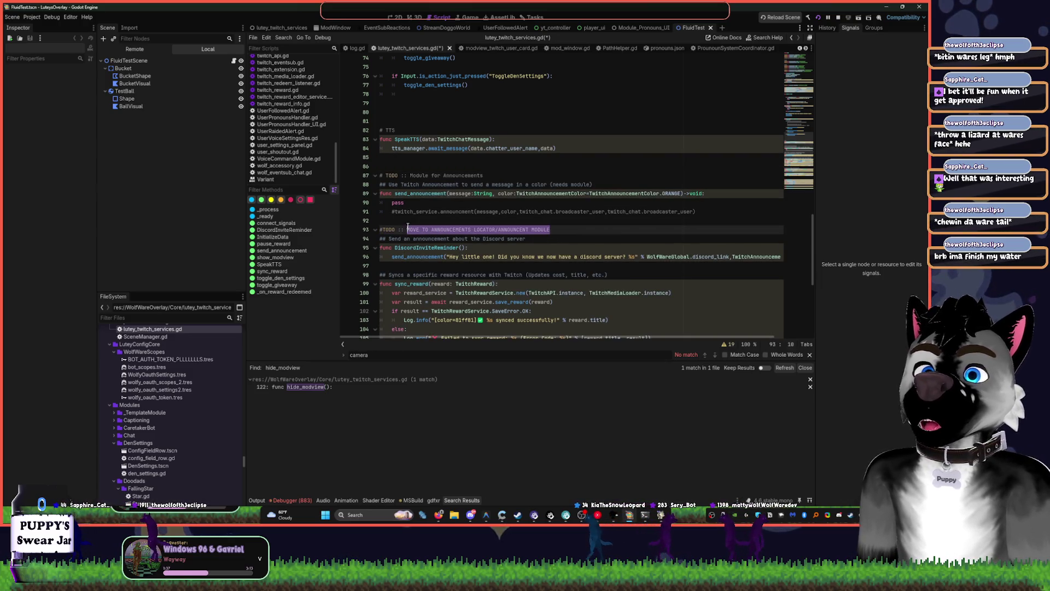
{"action": "key", "text": "ctrl+c"}
{"action": "left_click_drag", "start_coordinate": [488, 175], "coordinate": [407, 175]}
{"action": "key", "text": "ctrl+v"}
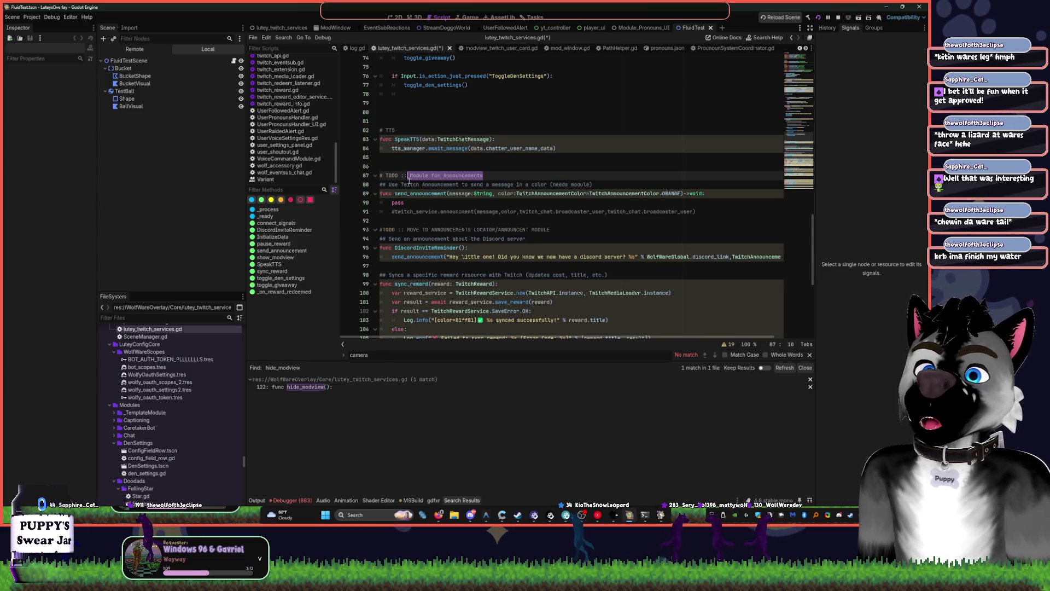
{"action": "left_click", "coordinate": [407, 175]}
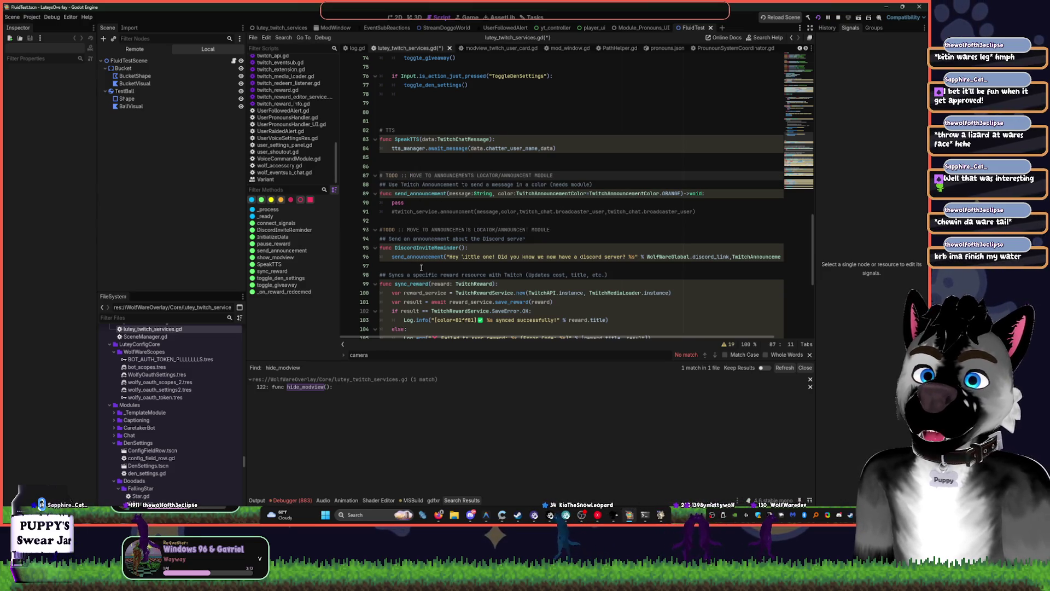
{"action": "left_click", "coordinate": [384, 230]}
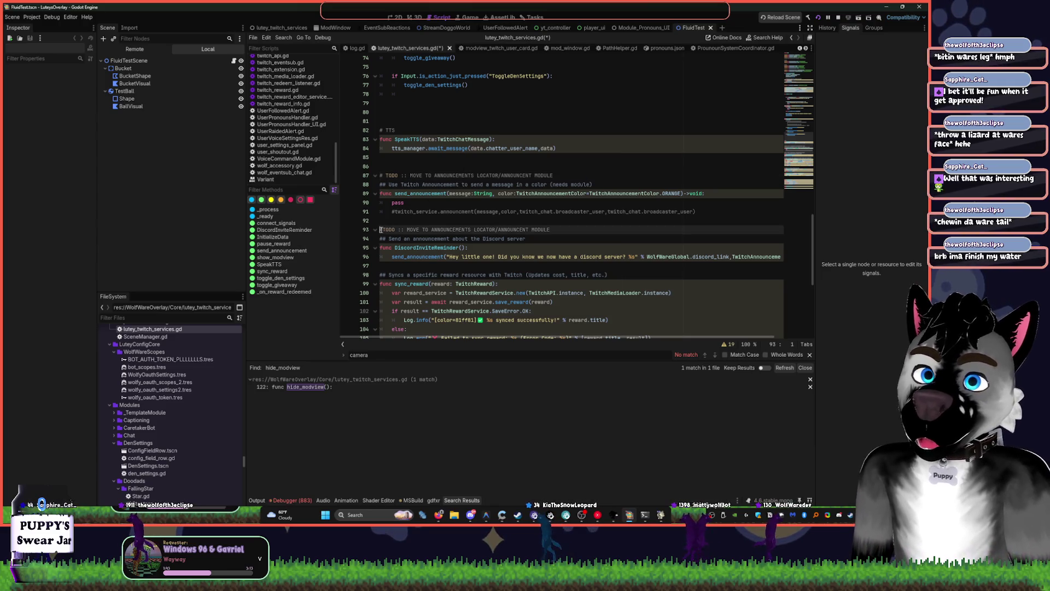
{"action": "scroll", "coordinate": [504, 191], "scroll_direction": "up", "scroll_amount": 8}
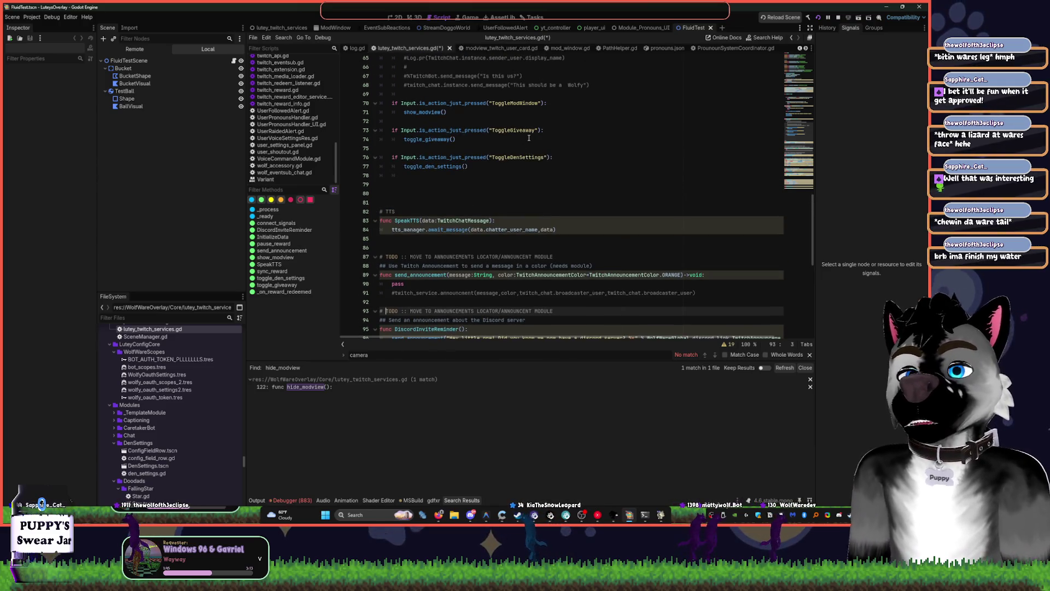
Delete the empty lines below the func _ready() declaration
{"action": "scroll", "coordinate": [553, 169], "scroll_direction": "up", "scroll_amount": 7}
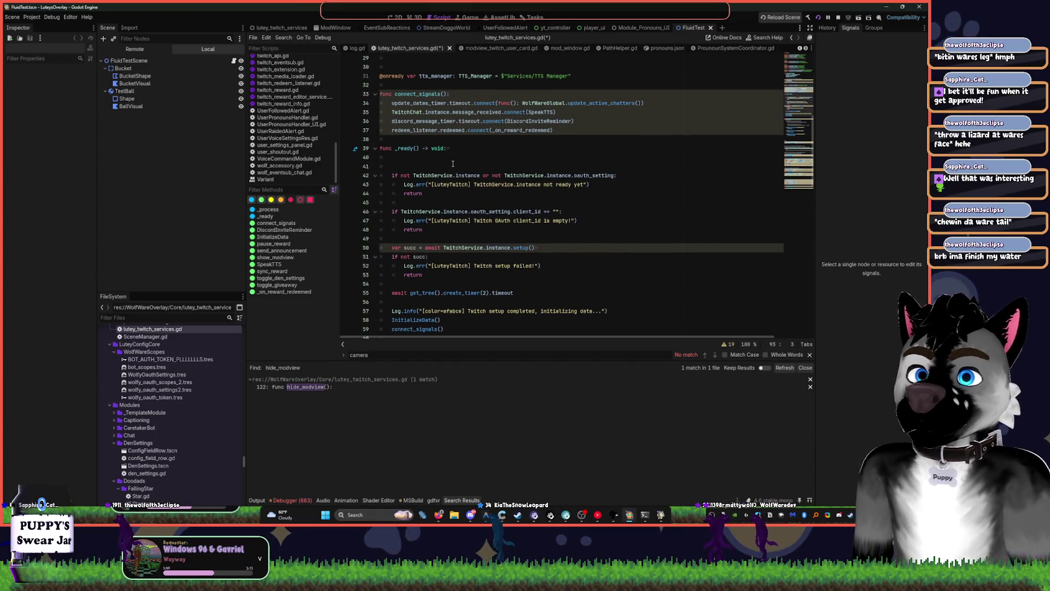
{"action": "left_click", "coordinate": [461, 150]}
{"action": "key", "text": "Delete"}
{"action": "key", "text": "Delete"}
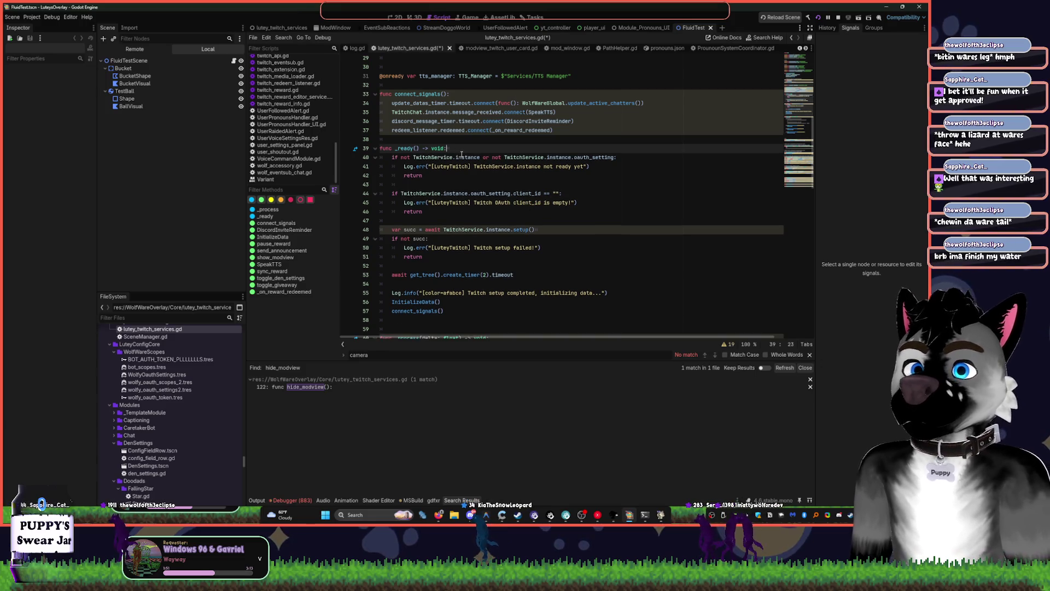
{"action": "key", "text": "Down"}
{"action": "key", "text": "Down"}
{"action": "key", "text": "Down"}
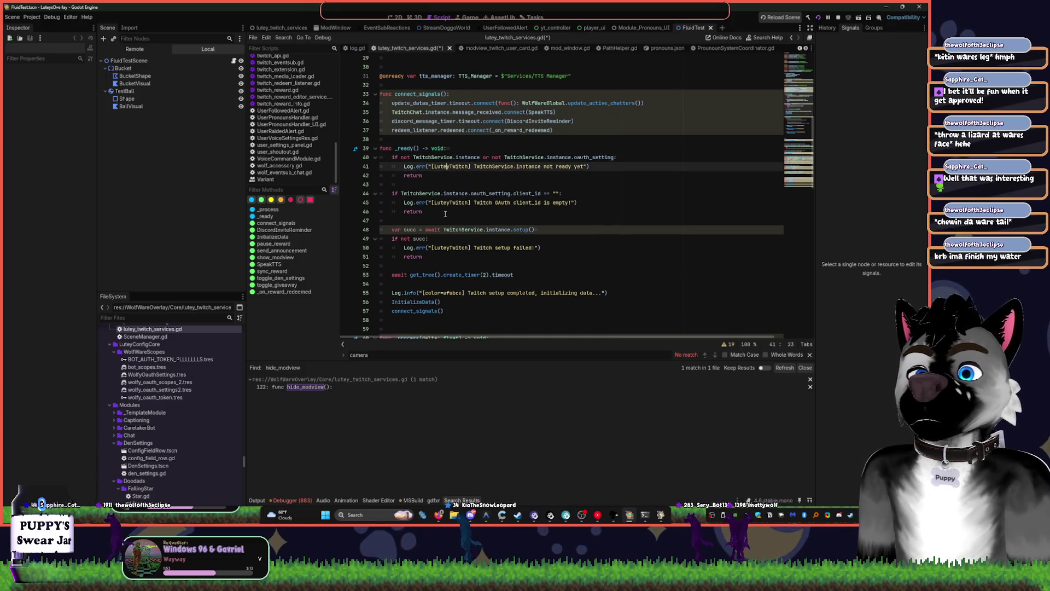
{"action": "key", "text": "Up"}
{"action": "key", "text": "Up"}
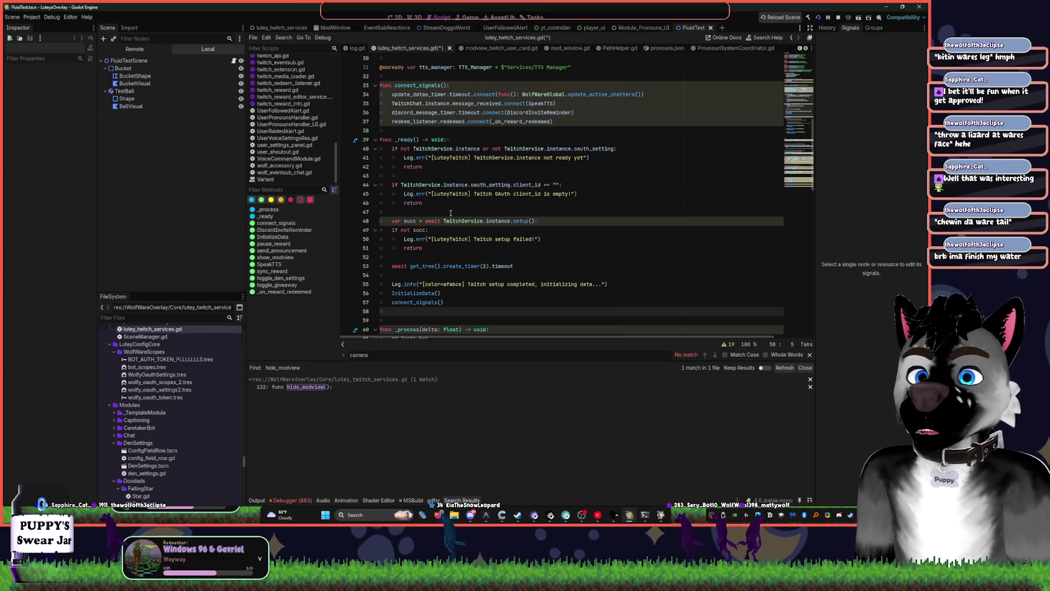
{"action": "scroll", "coordinate": [450, 213], "scroll_direction": "down", "scroll_amount": 8}
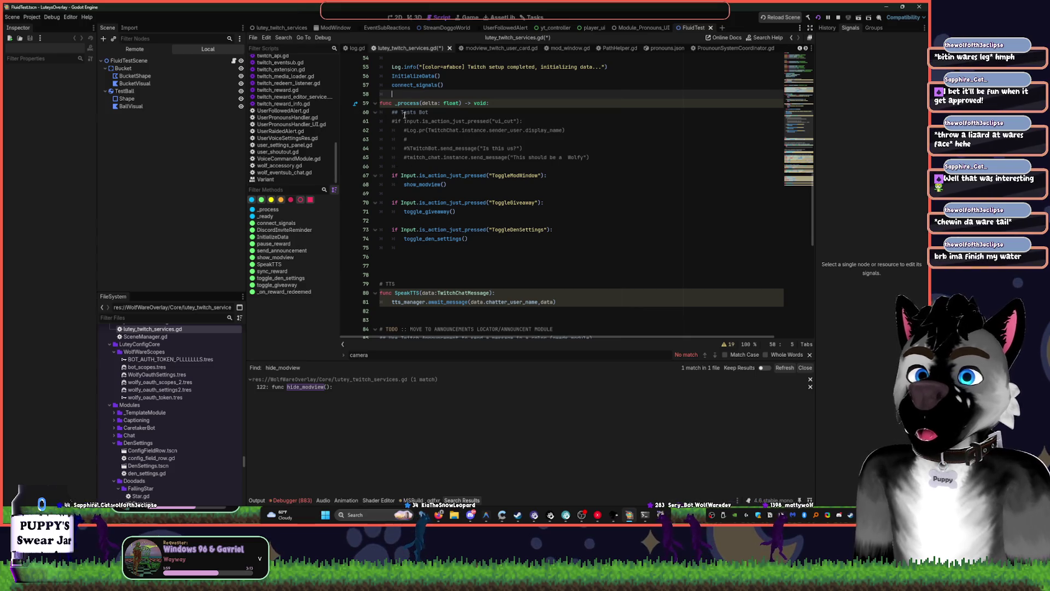
Delete the commented-out Tests Bot block from _process
{"action": "left_click_drag", "start_coordinate": [423, 167], "coordinate": [362, 112]}
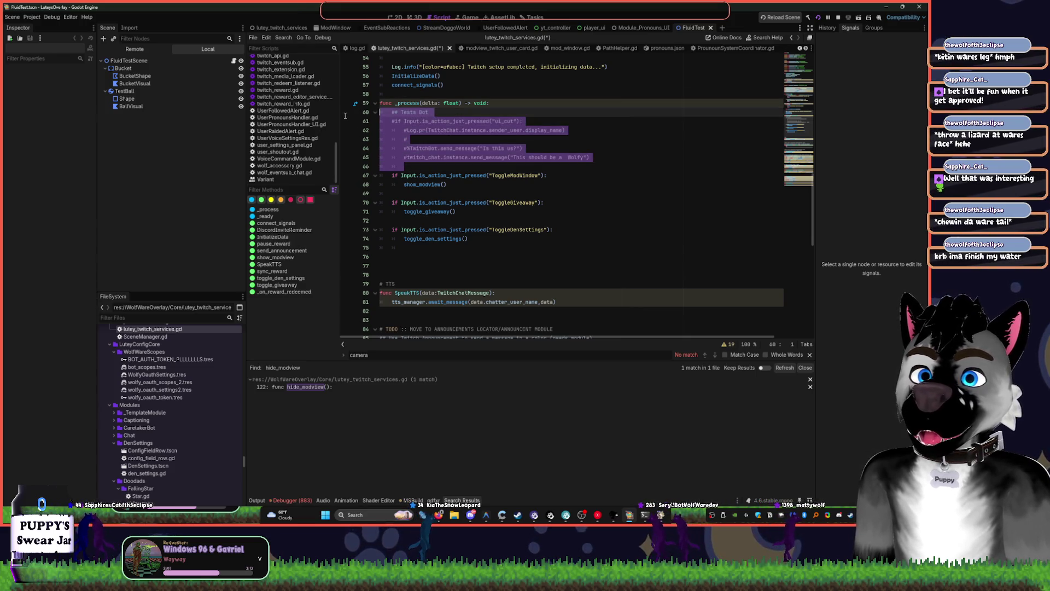
{"action": "key", "text": "BackSpace"}
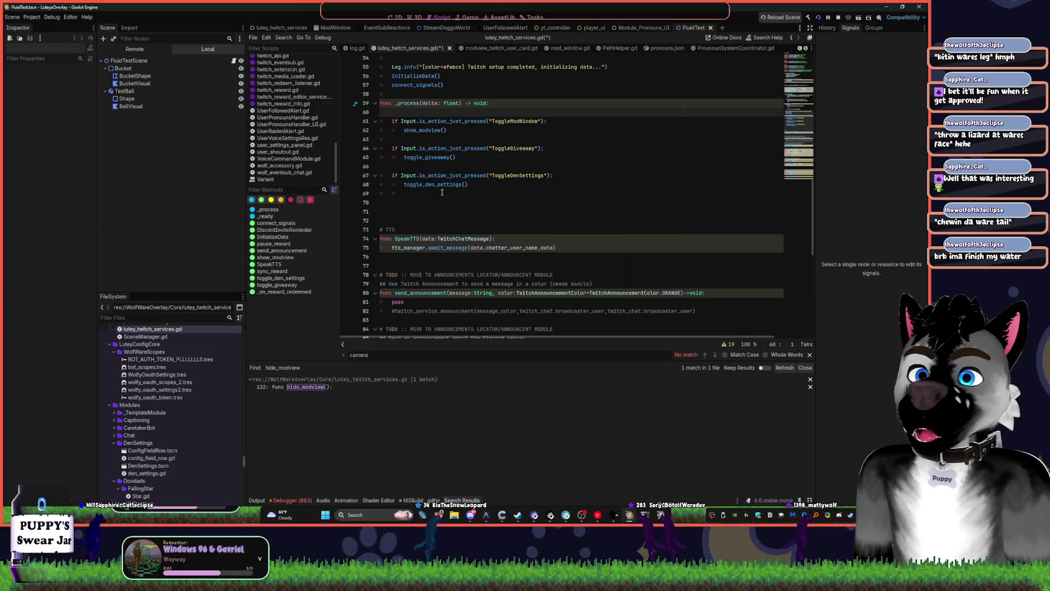
{"action": "left_click", "coordinate": [407, 194]}
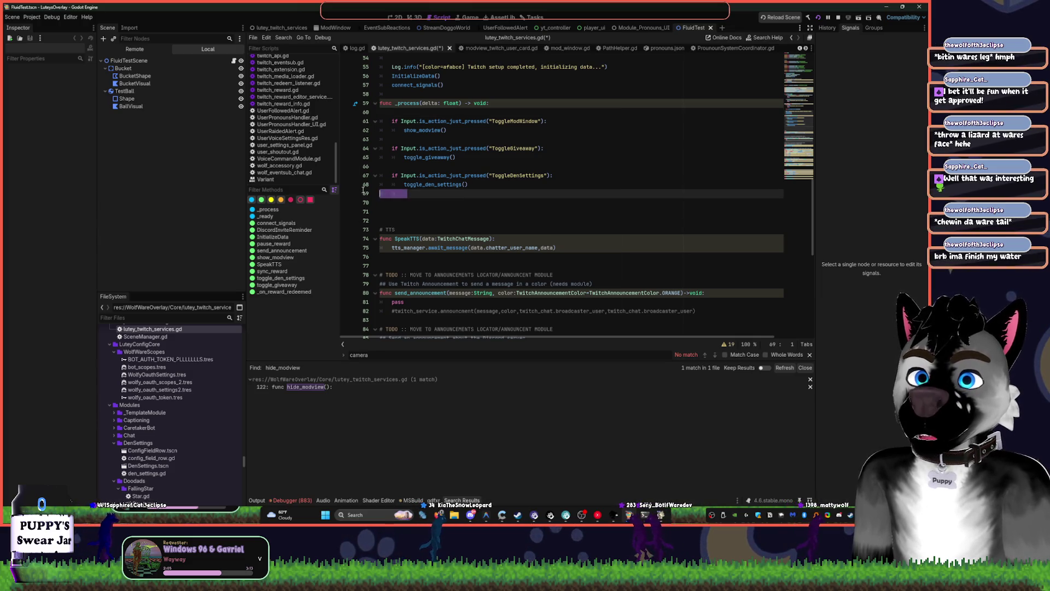
Delete the blank line after toggle_den_settings() and nudge the system volume
{"action": "key", "text": "Delete"}
{"action": "key", "text": "Delete"}
{"action": "key", "text": "Delete"}
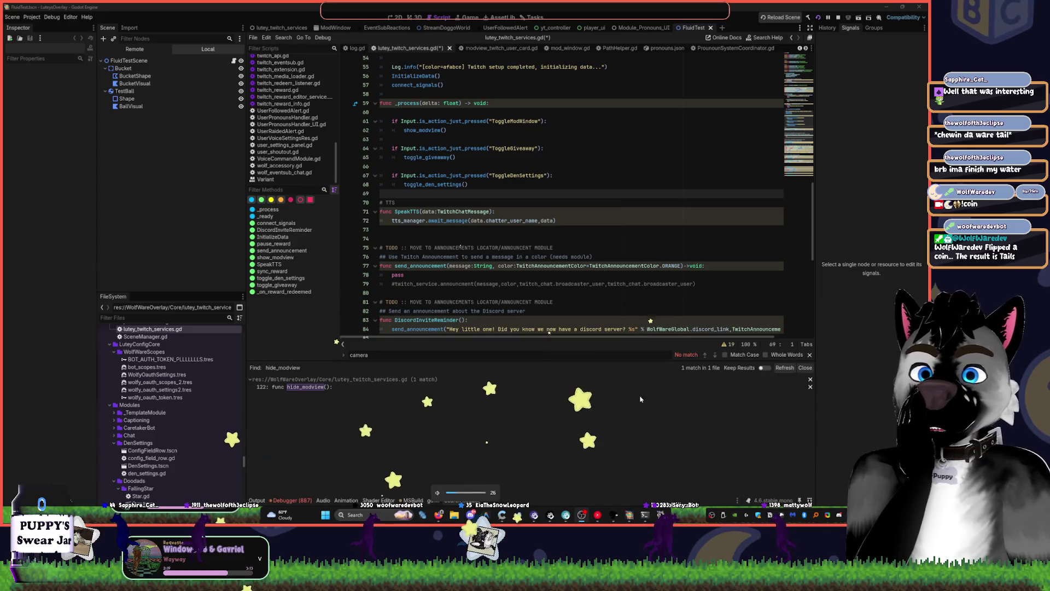
{"action": "key", "text": "XF86AudioLowerVolume"}
{"action": "key", "text": "XF86AudioRaiseVolume"}
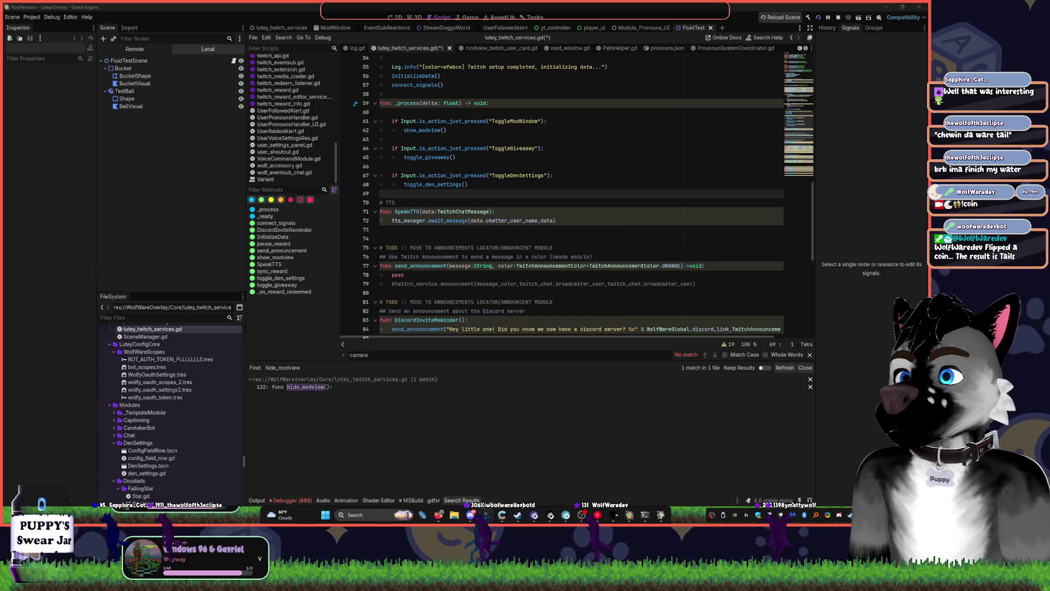
Delete the blank line below the reward-redeemed log line, then show the Output log
{"action": "left_click", "coordinate": [580, 247]}
{"action": "scroll", "coordinate": [580, 247], "scroll_direction": "down", "scroll_amount": 5}
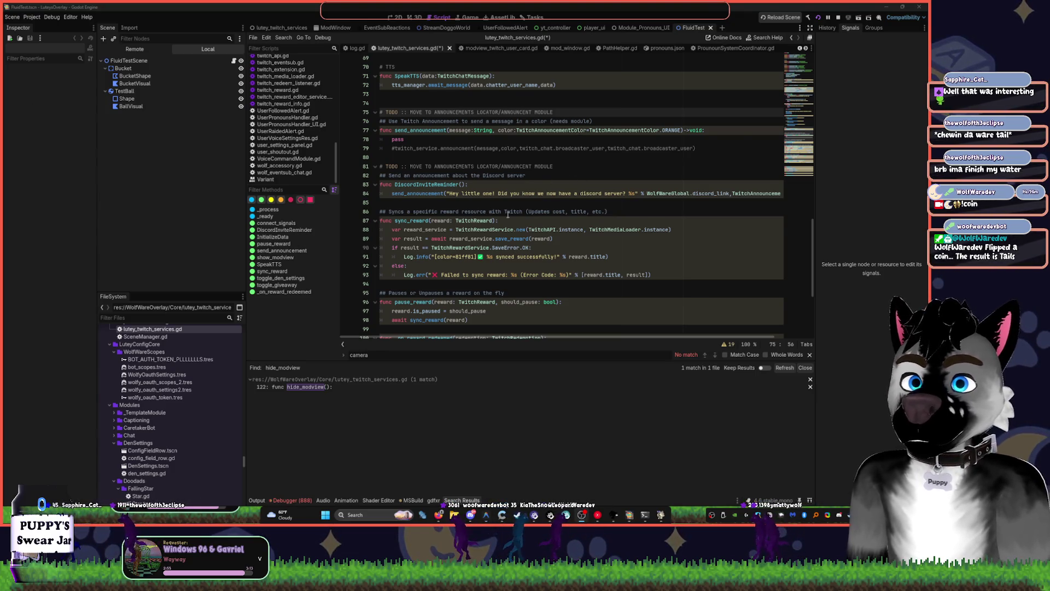
{"action": "scroll", "coordinate": [508, 214], "scroll_direction": "down", "scroll_amount": 5}
{"action": "scroll", "coordinate": [514, 224], "scroll_direction": "up", "scroll_amount": 5}
{"action": "scroll", "coordinate": [525, 237], "scroll_direction": "down", "scroll_amount": 5}
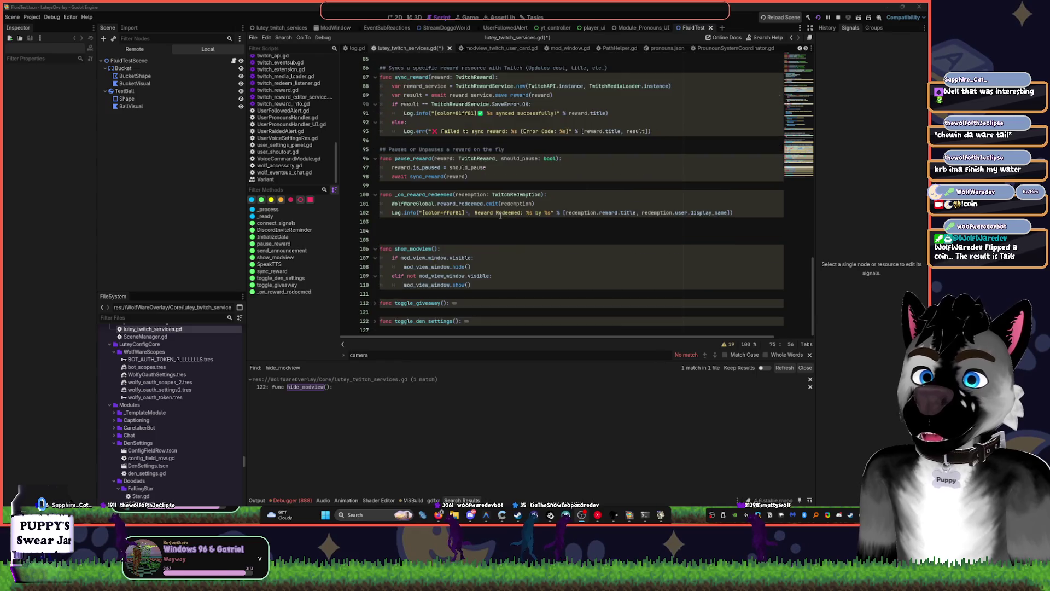
{"action": "left_click", "coordinate": [527, 242]}
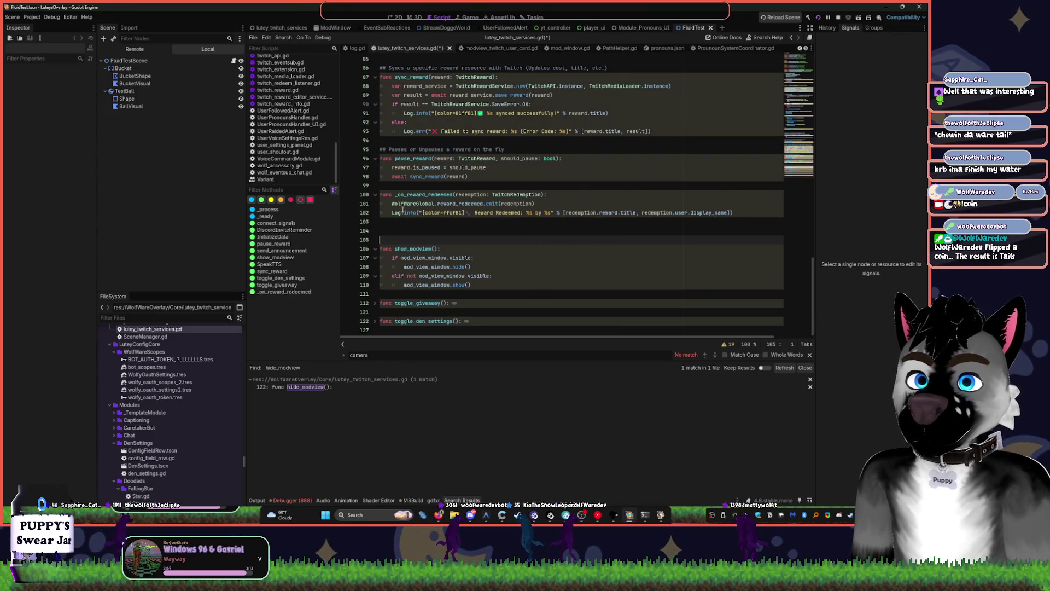
{"action": "left_click", "coordinate": [745, 214]}
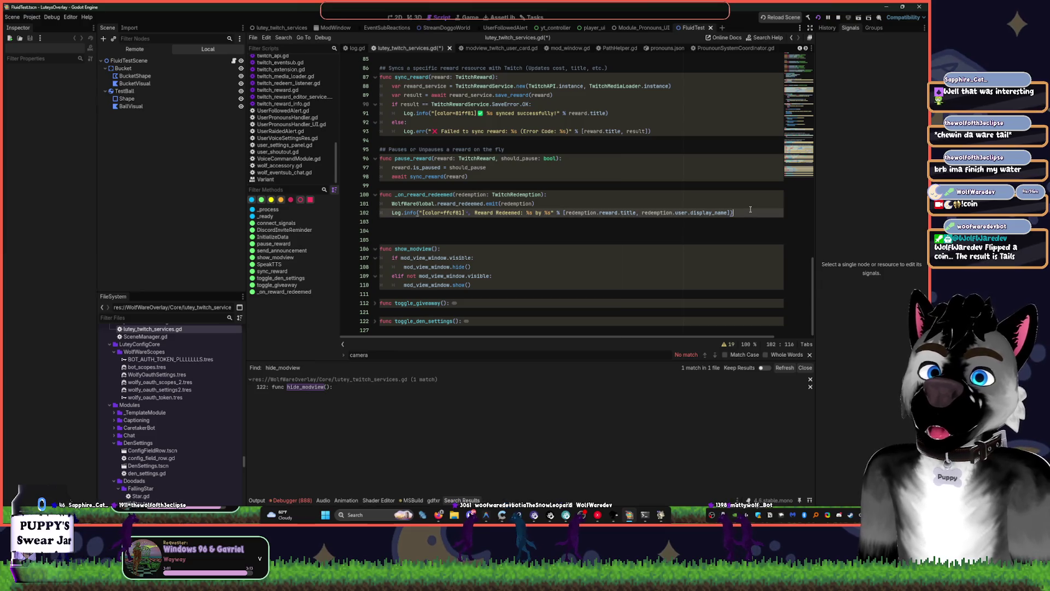
{"action": "key", "text": "Delete"}
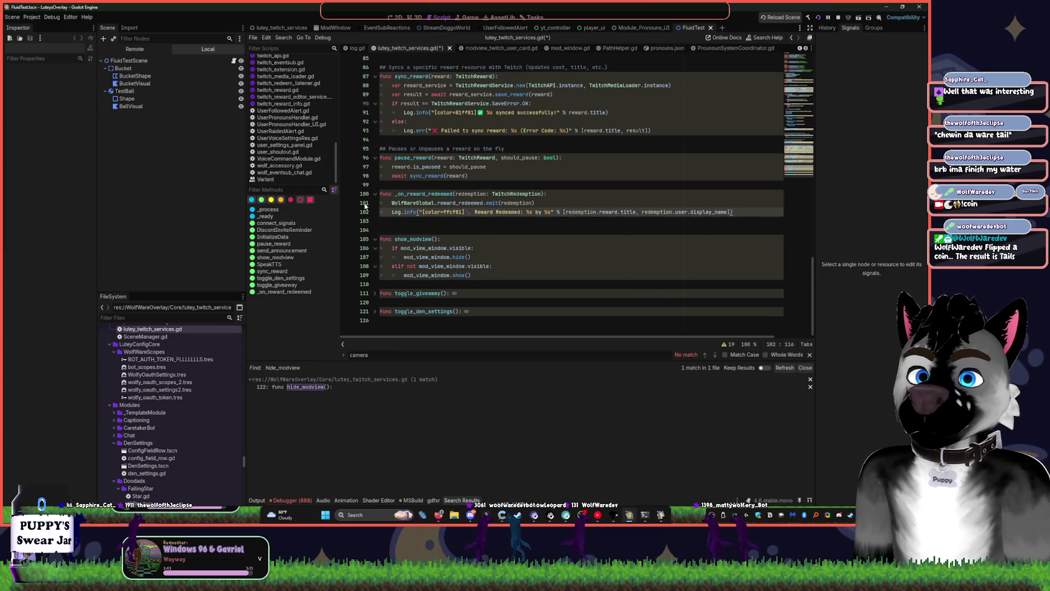
{"action": "left_click", "coordinate": [256, 501]}
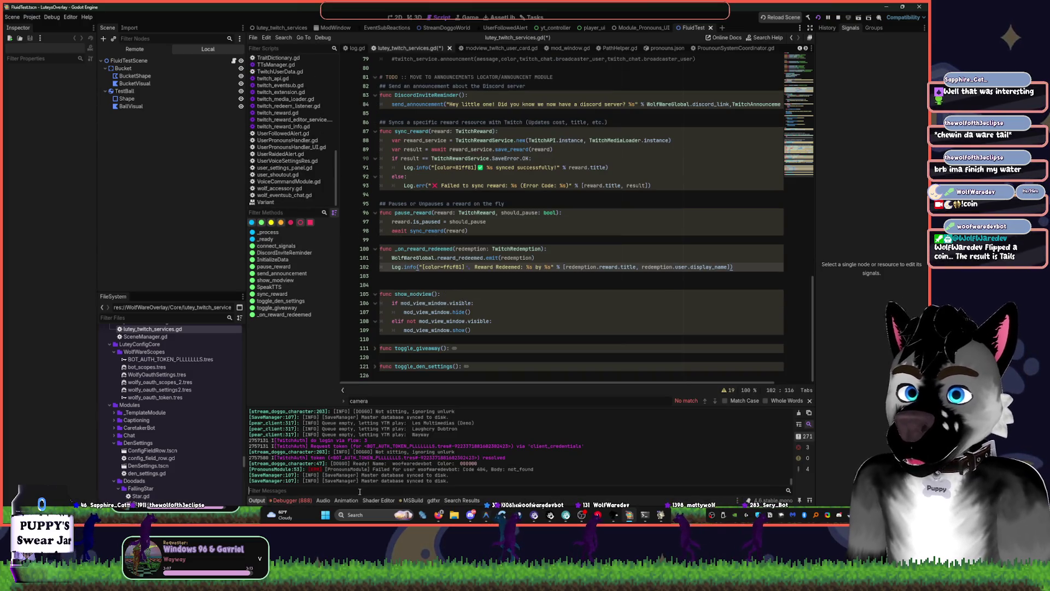
Filter the Output log for 'redee', then clear the filter to show all messages
{"action": "type", "text": "redee"}
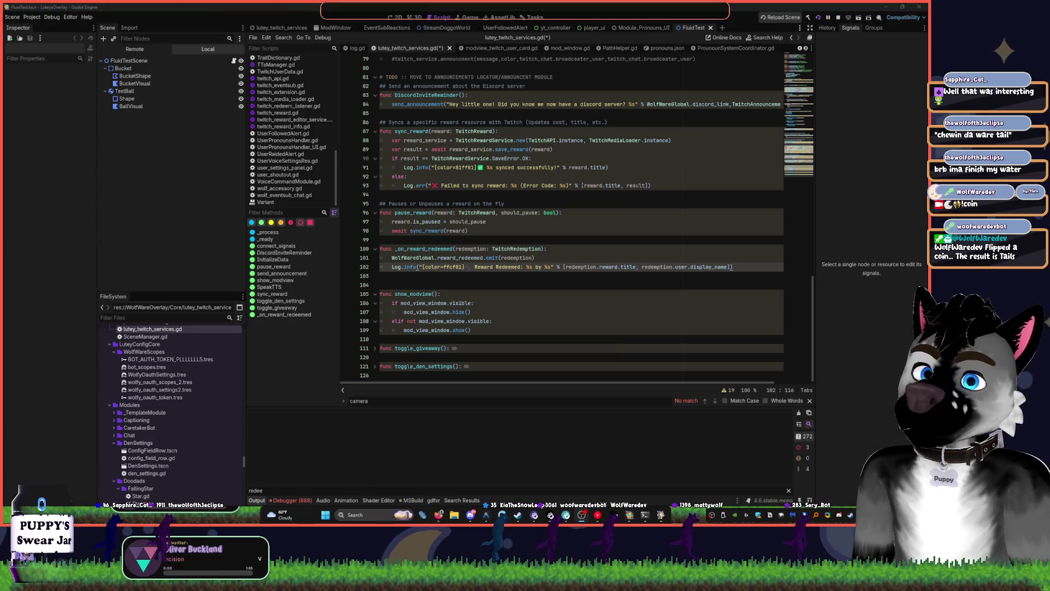
{"action": "left_click", "coordinate": [269, 490]}
{"action": "key", "text": "ctrl+a"}
{"action": "key", "text": "BackSpace"}
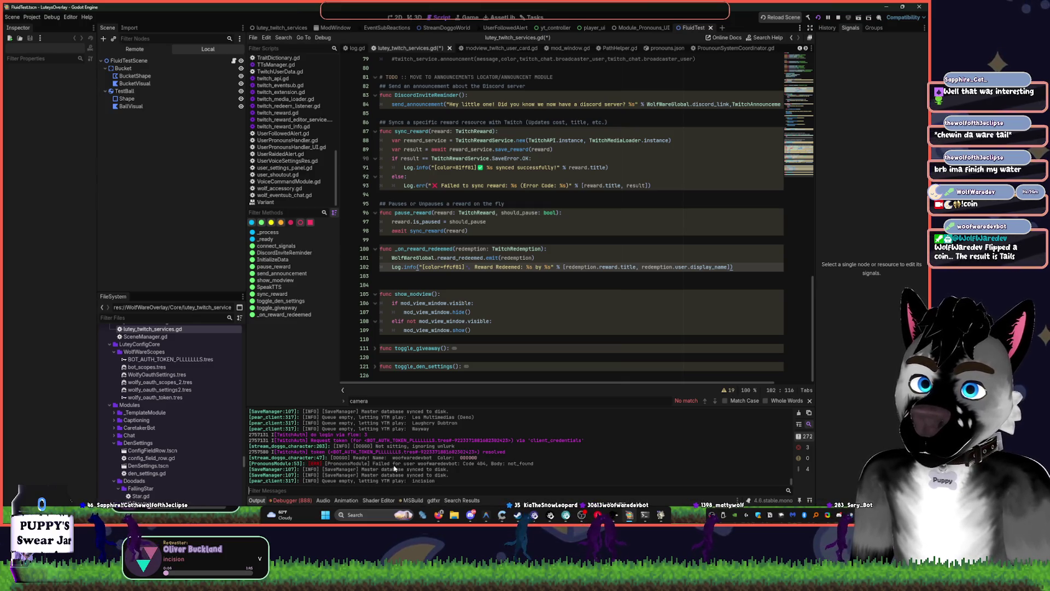
Check the Debugger Errors list, return to Output, and switch to the Tasks board
{"action": "left_click", "coordinate": [292, 500]}
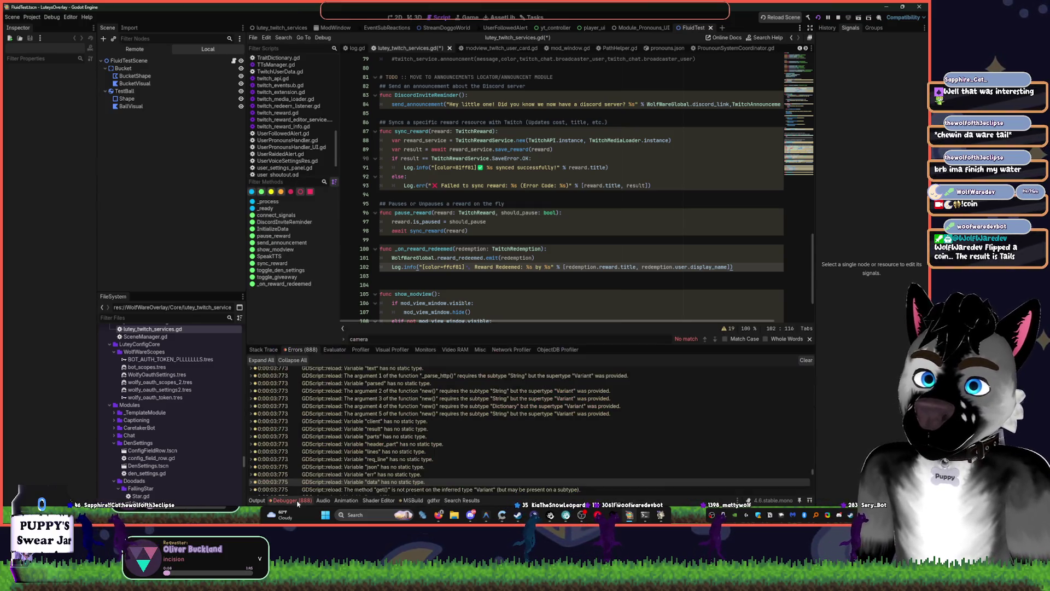
{"action": "left_click_drag", "start_coordinate": [813, 476], "coordinate": [811, 500]}
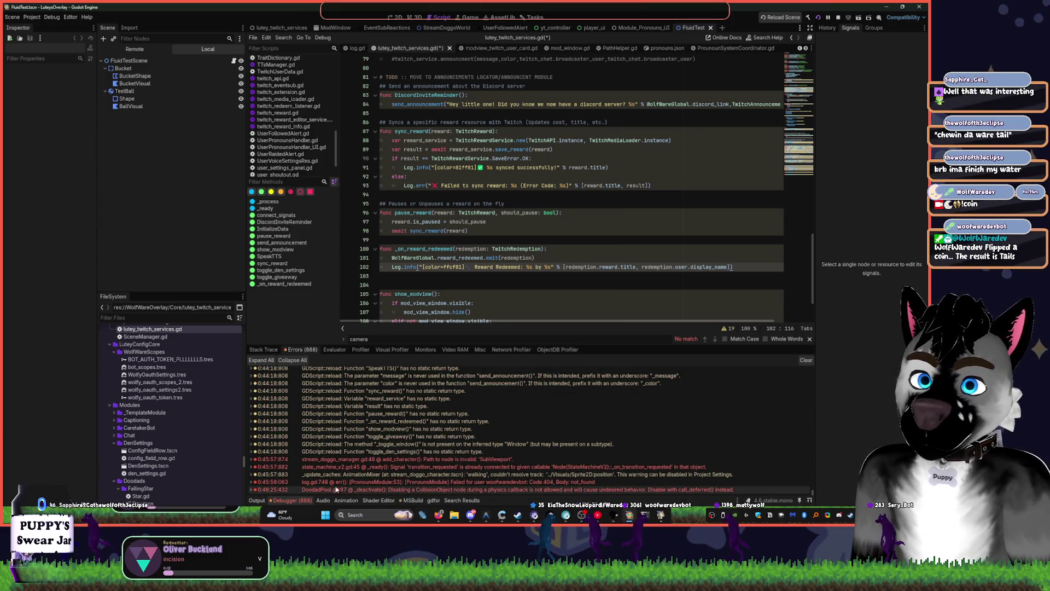
{"action": "left_click", "coordinate": [257, 500]}
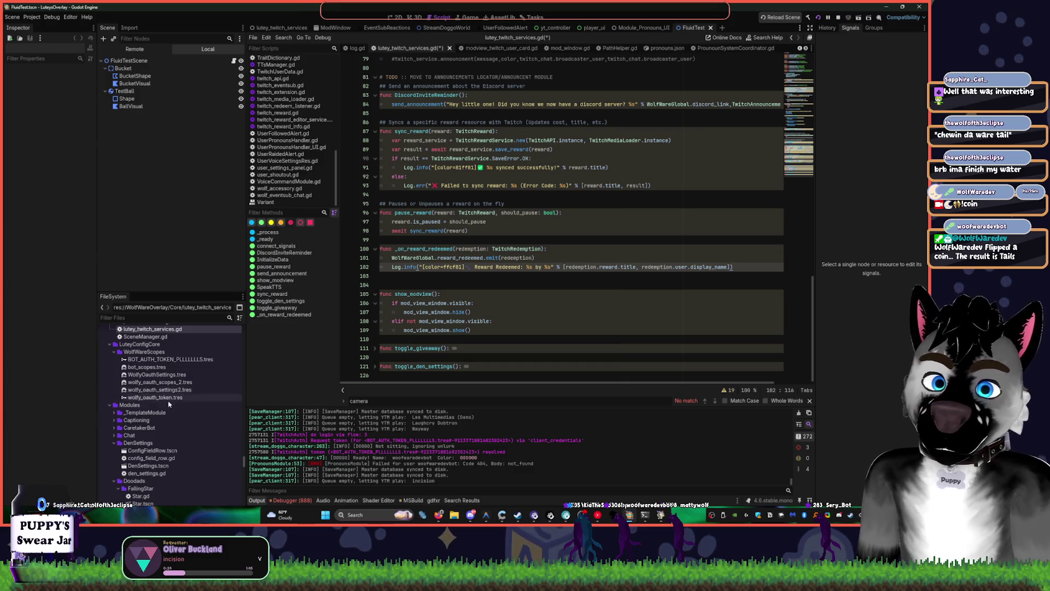
{"action": "left_click", "coordinate": [501, 194]}
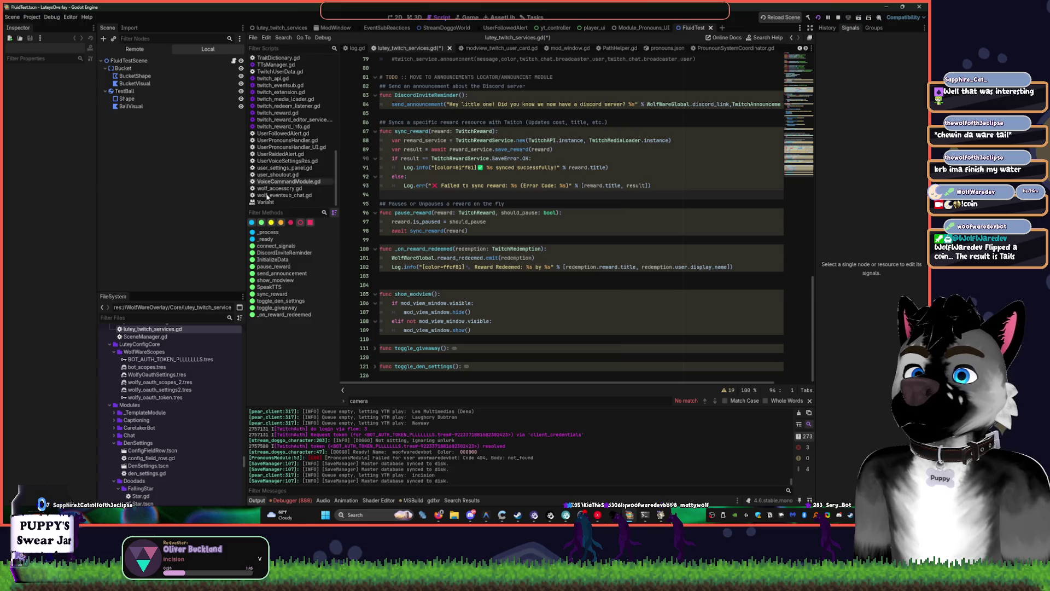
{"action": "left_click", "coordinate": [529, 17]}
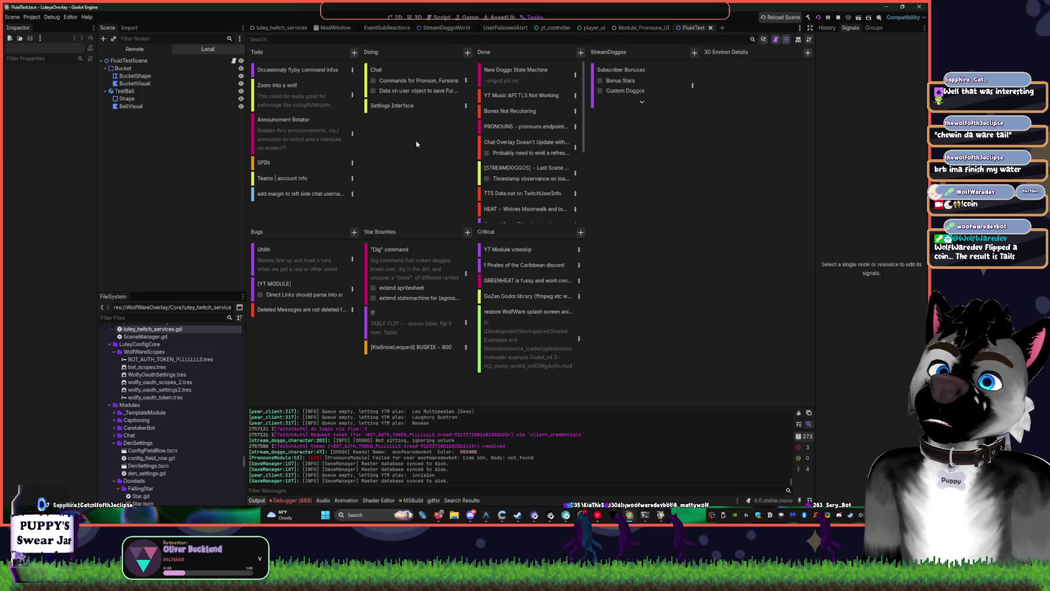
Check off Chat's 'Commands for Pronoun, Fursona' subtask, then switch to the lutey_twitch_services scene
{"action": "left_click", "coordinate": [374, 81]}
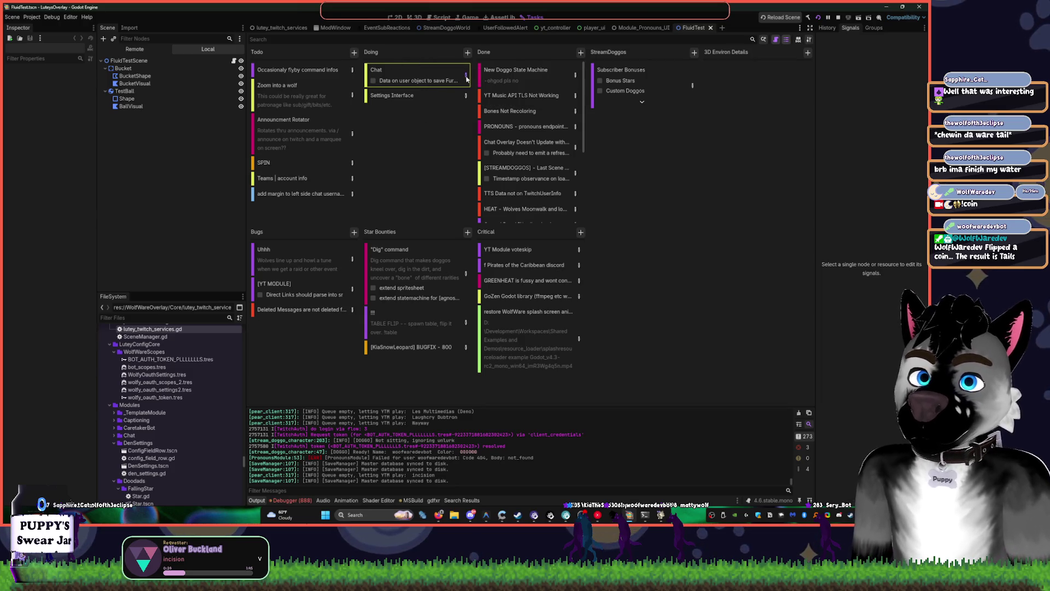
{"action": "left_click", "coordinate": [466, 75]}
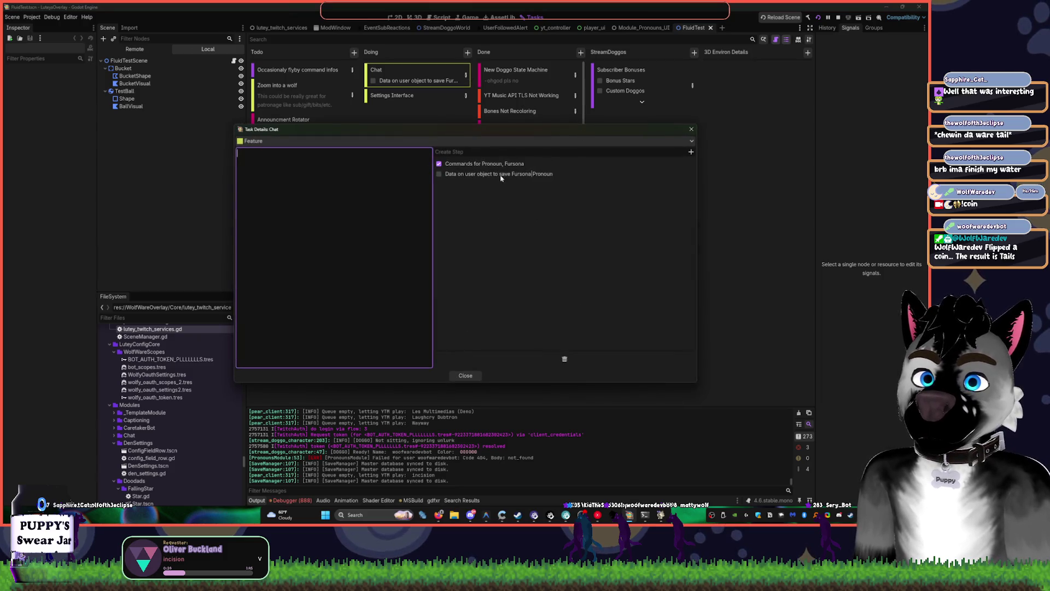
{"action": "left_click", "coordinate": [692, 129]}
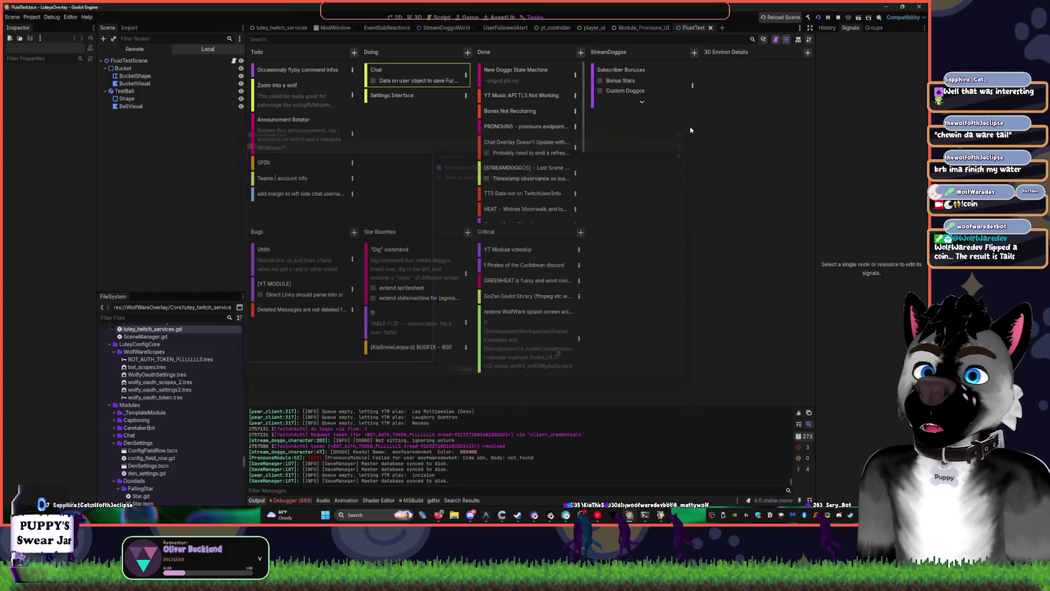
{"action": "left_click", "coordinate": [276, 30]}
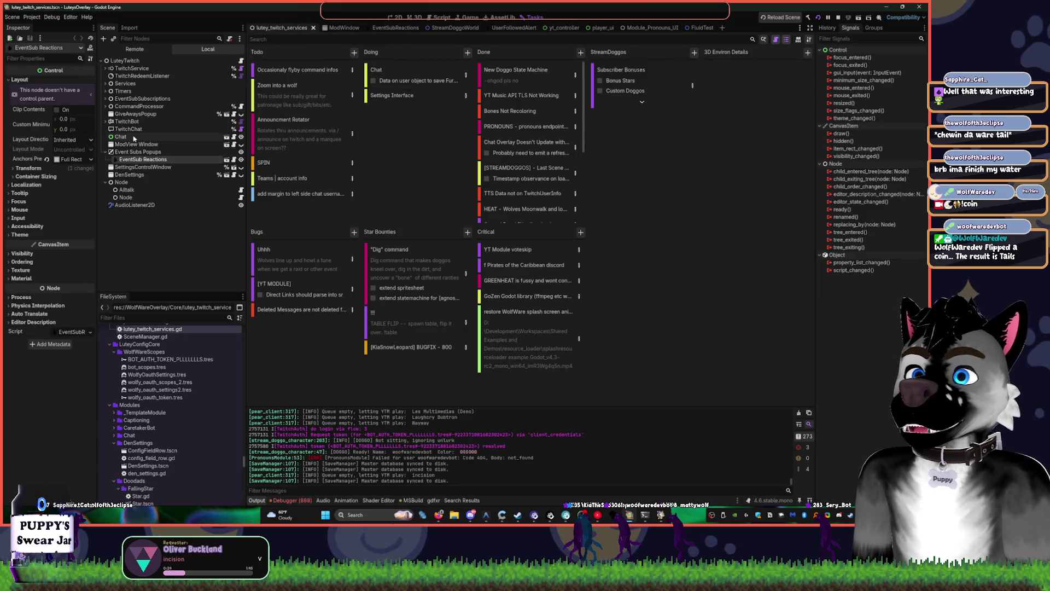
Expand Services, EventSubSubscriptions and CommandProcessor, collapse TTS Commands, and bring up YouTube Music
{"action": "left_click", "coordinate": [123, 83]}
{"action": "left_click", "coordinate": [105, 83]}
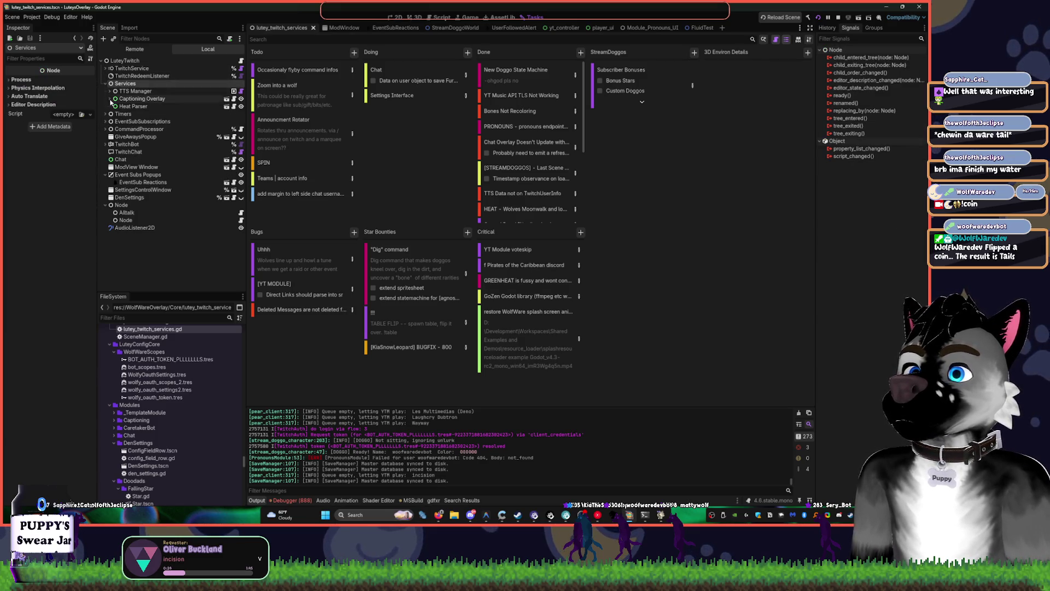
{"action": "left_click", "coordinate": [110, 99]}
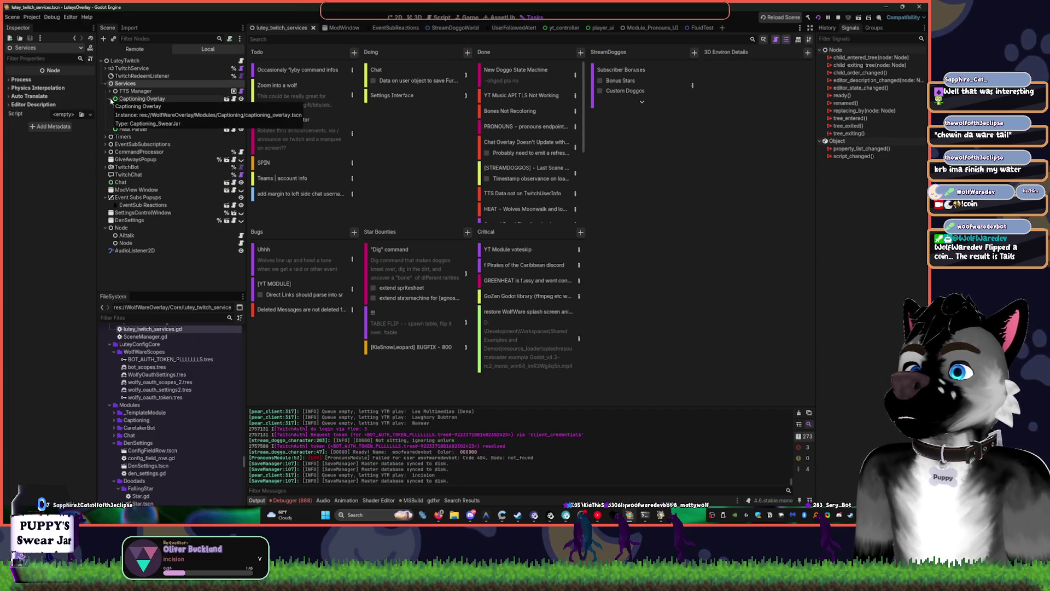
{"action": "left_click", "coordinate": [110, 99]}
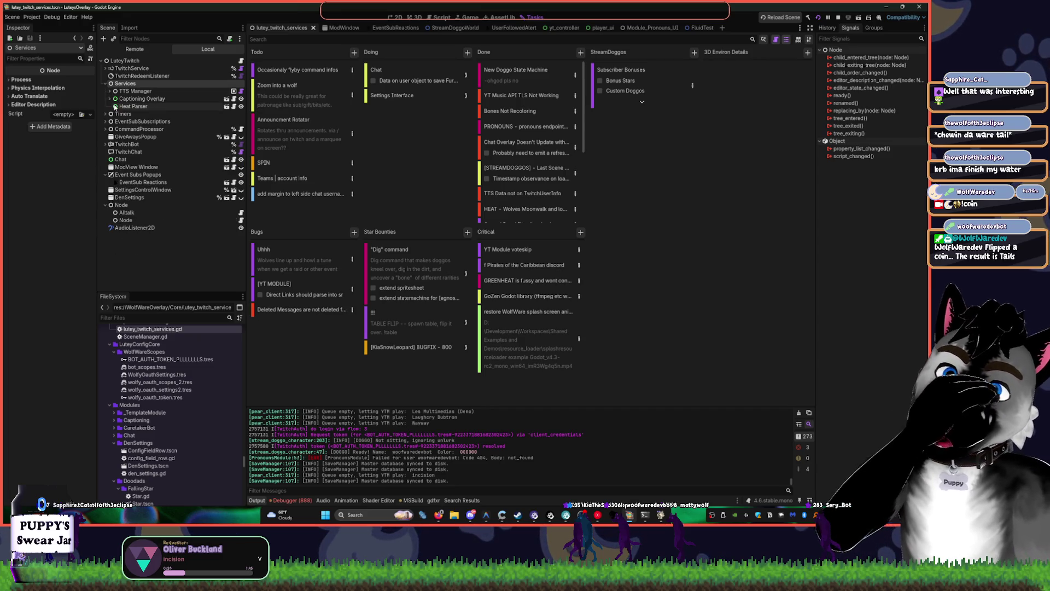
{"action": "left_click", "coordinate": [105, 121]}
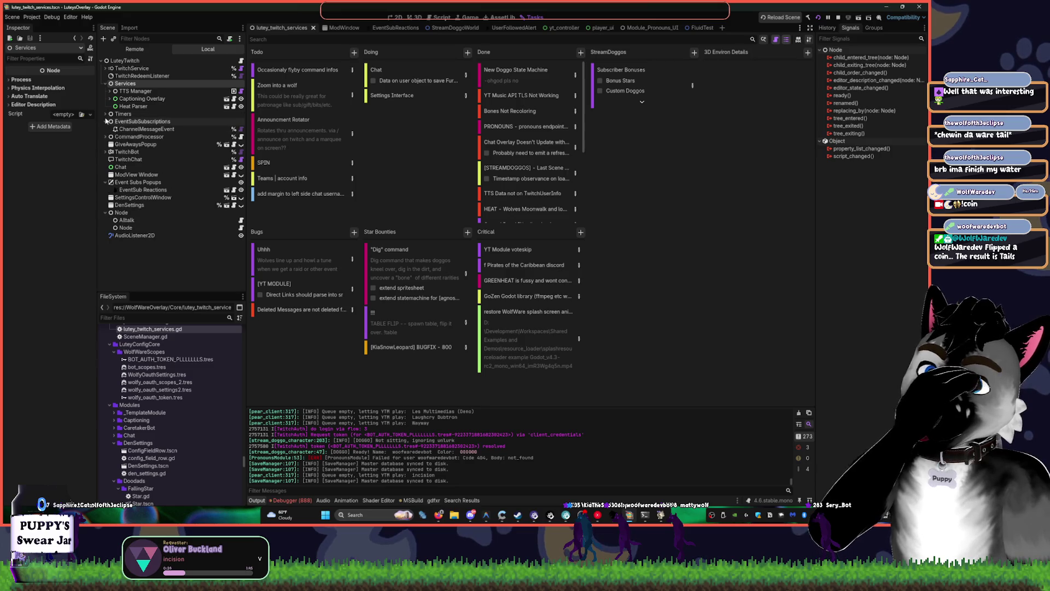
{"action": "left_click", "coordinate": [106, 121]}
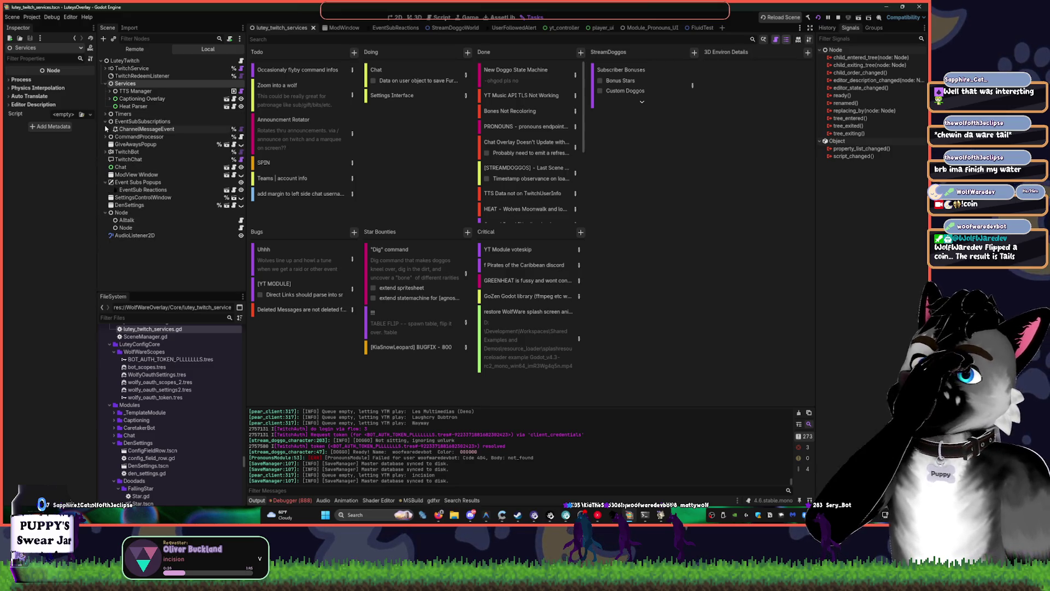
{"action": "left_click", "coordinate": [105, 121]}
{"action": "left_click", "coordinate": [106, 136]}
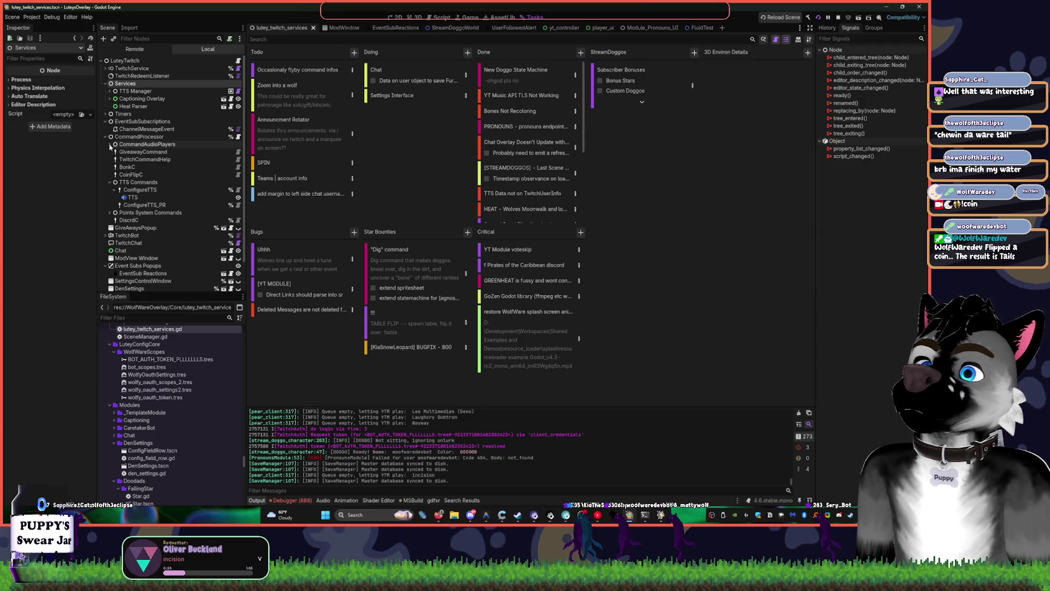
{"action": "left_click", "coordinate": [110, 182]}
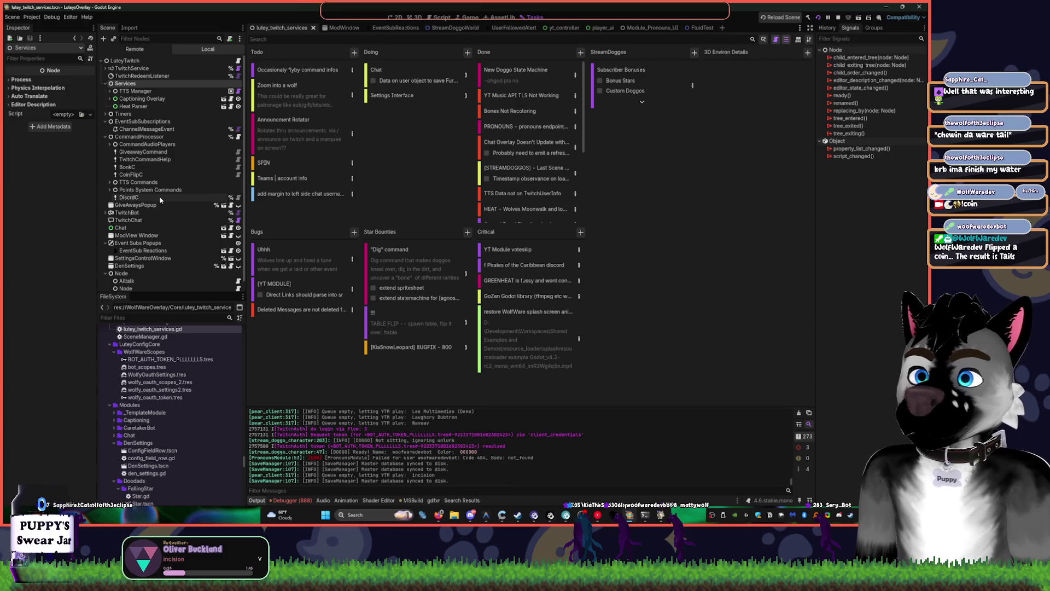
{"action": "left_click", "coordinate": [611, 516]}
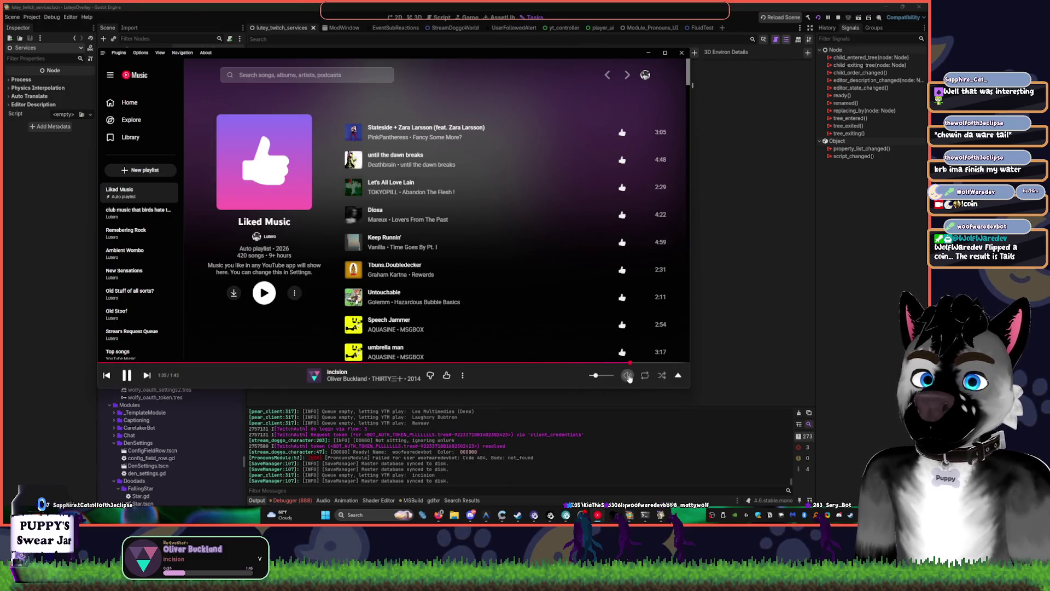
Set the YouTube Music volume to about 18 and return to the Godot editor
{"action": "scroll", "coordinate": [611, 377], "scroll_direction": "down", "scroll_amount": 3}
{"action": "scroll", "coordinate": [611, 377], "scroll_direction": "up", "scroll_amount": 1}
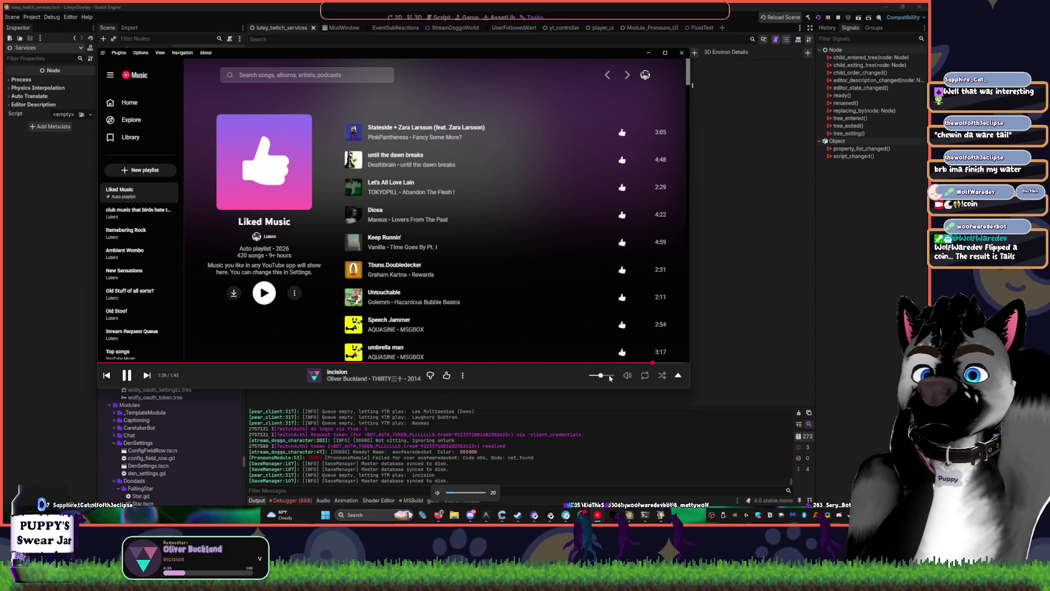
{"action": "scroll", "coordinate": [611, 377], "scroll_direction": "down", "scroll_amount": 1}
{"action": "left_click", "coordinate": [745, 300]}
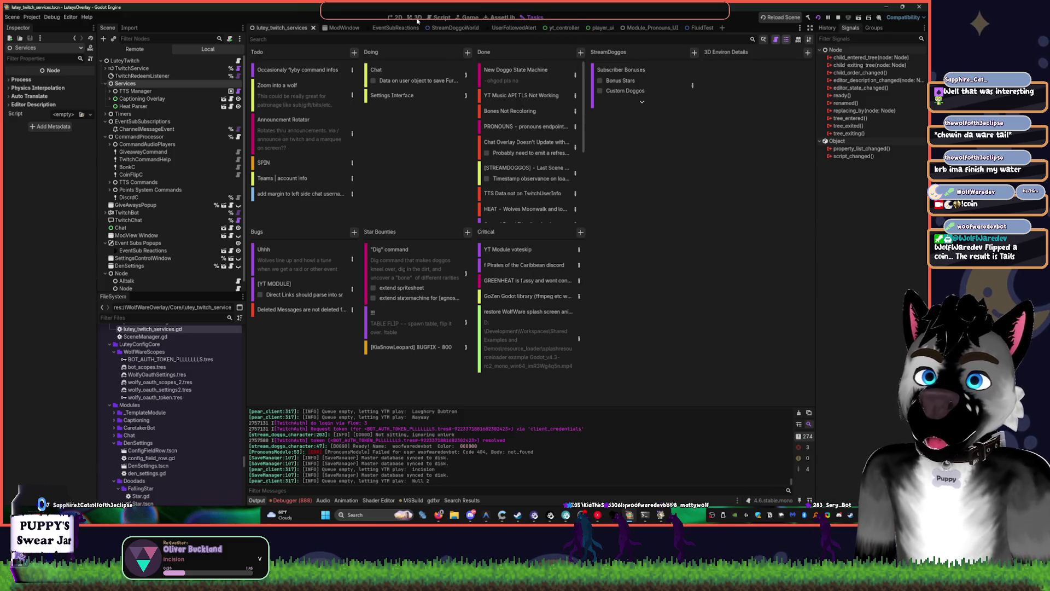
Open the ModWindow scene and expand PanelContainer in the scene tree
{"action": "left_click", "coordinate": [338, 27]}
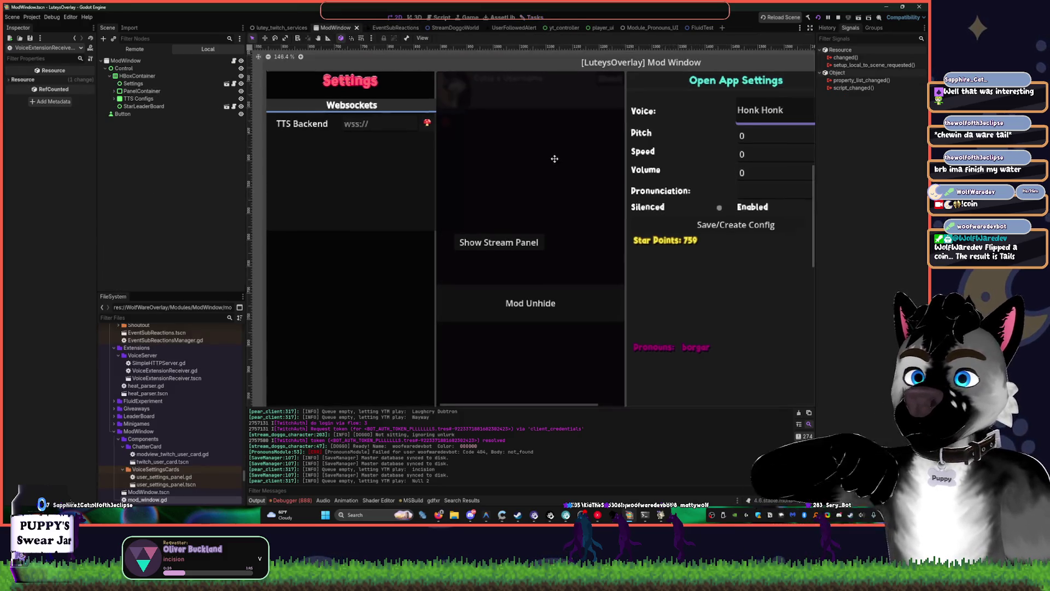
{"action": "scroll", "coordinate": [554, 159], "scroll_direction": "down", "scroll_amount": 3}
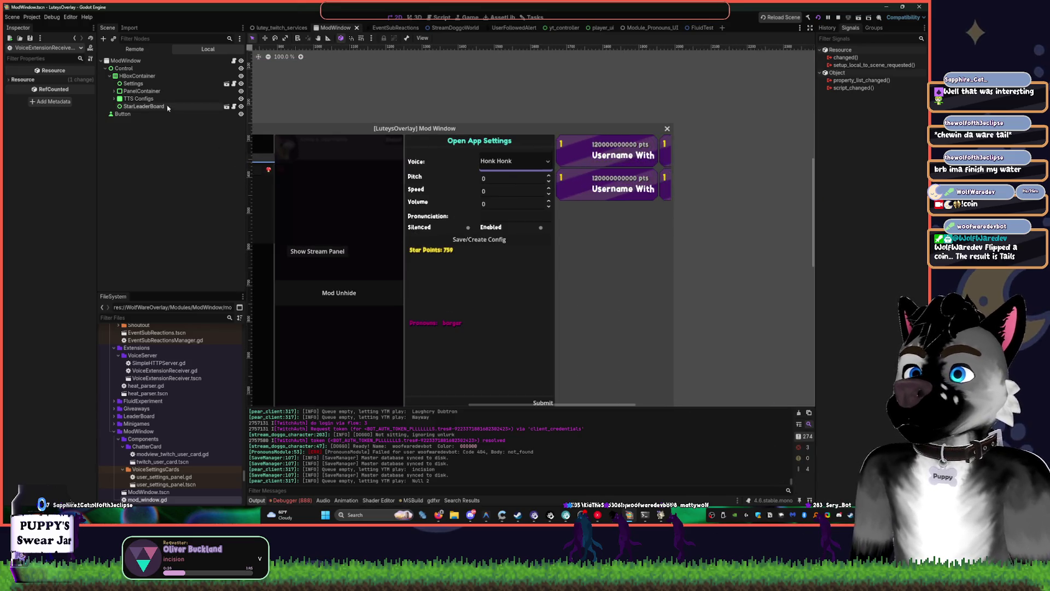
{"action": "left_click", "coordinate": [168, 107]}
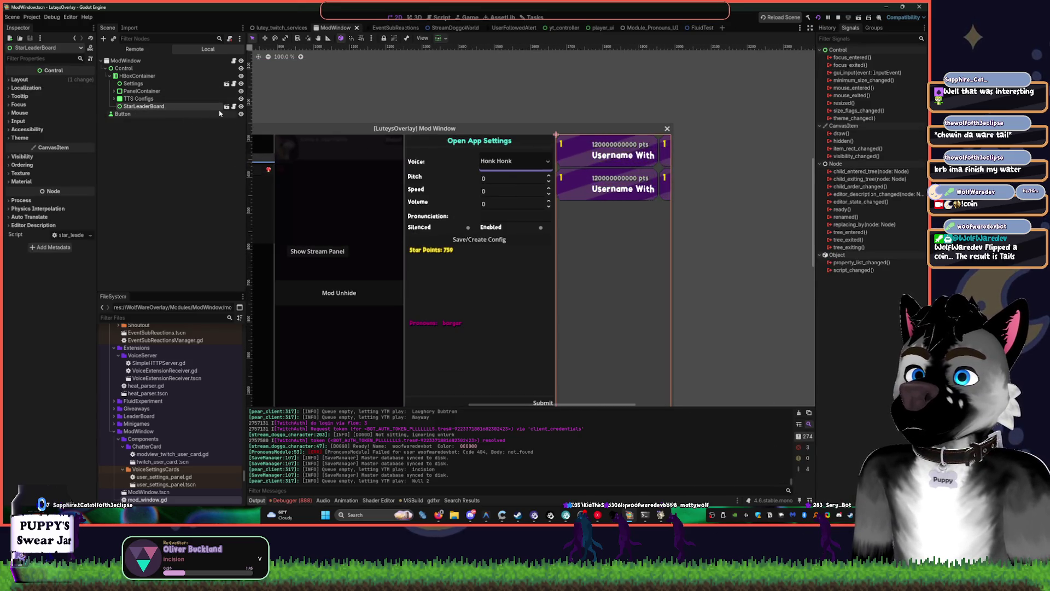
{"action": "left_click", "coordinate": [110, 76]}
{"action": "scroll", "coordinate": [316, 121], "scroll_direction": "down", "scroll_amount": 3}
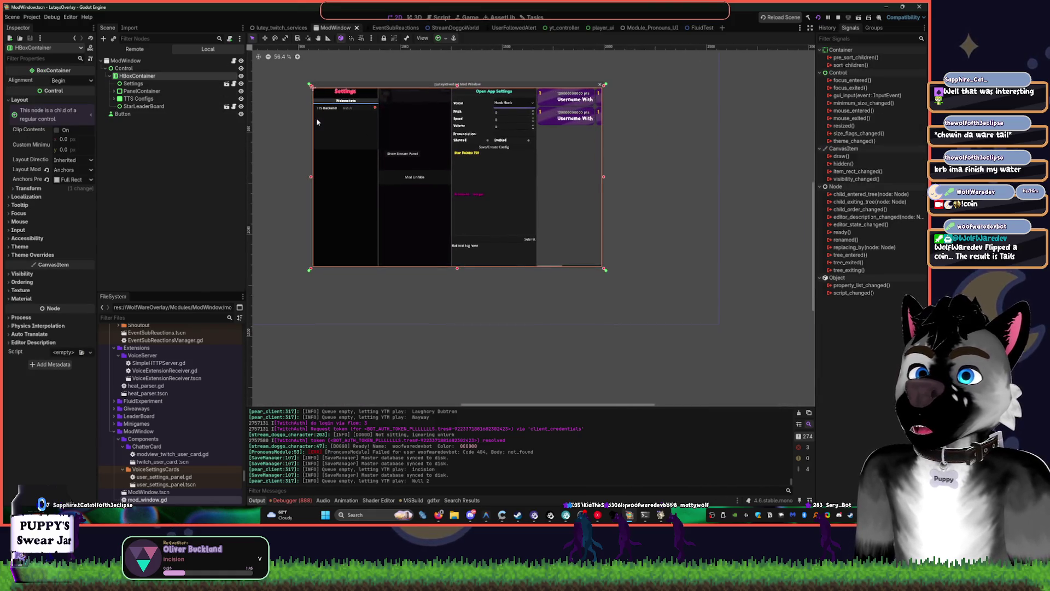
{"action": "scroll", "coordinate": [424, 136], "scroll_direction": "up", "scroll_amount": 2}
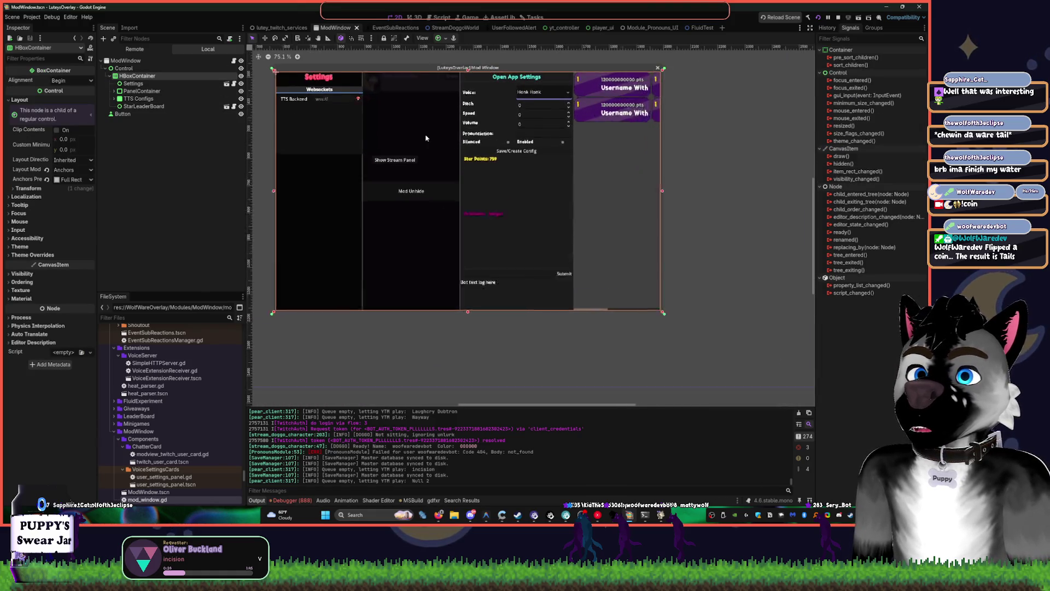
{"action": "left_click", "coordinate": [115, 90]}
{"action": "left_click", "coordinate": [146, 98]}
{"action": "scroll", "coordinate": [388, 162], "scroll_direction": "up", "scroll_amount": 2}
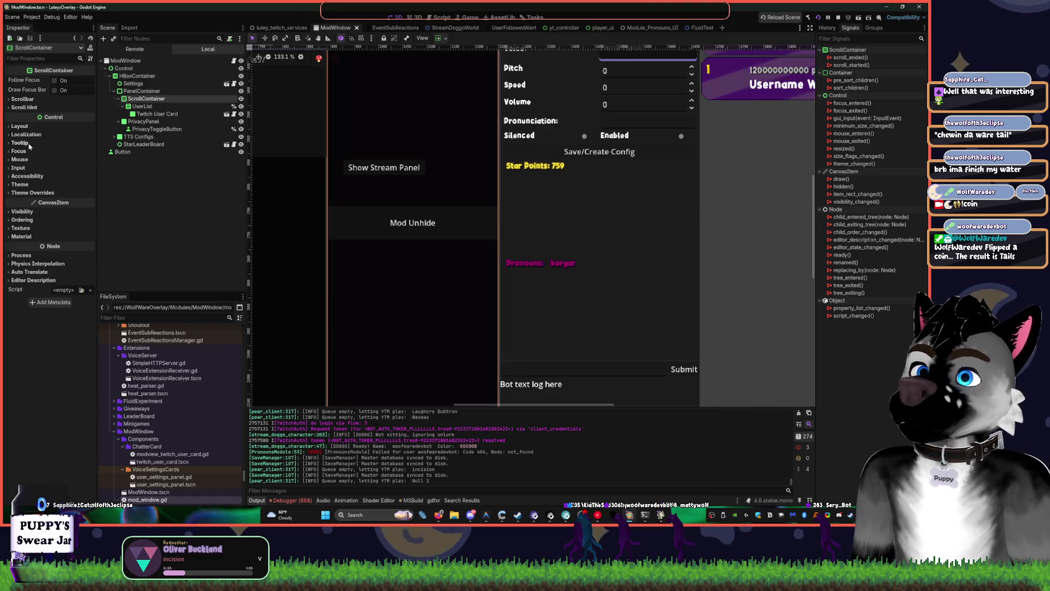
Set PanelContainer's Custom Minimum Size x to 370 px in the Inspector's Layout section
{"action": "left_click", "coordinate": [142, 91]}
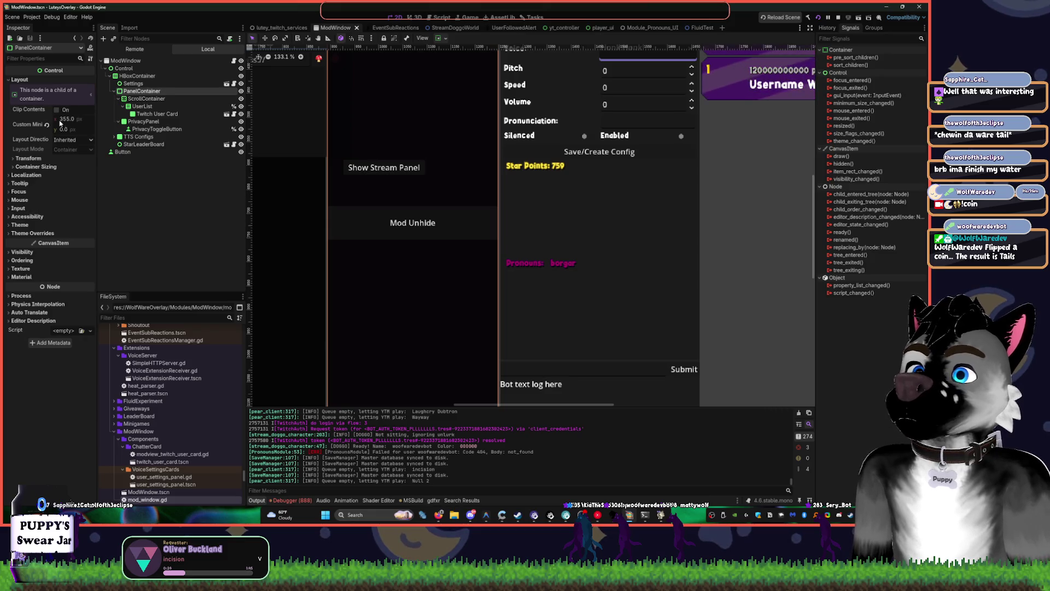
{"action": "left_click", "coordinate": [70, 120]}
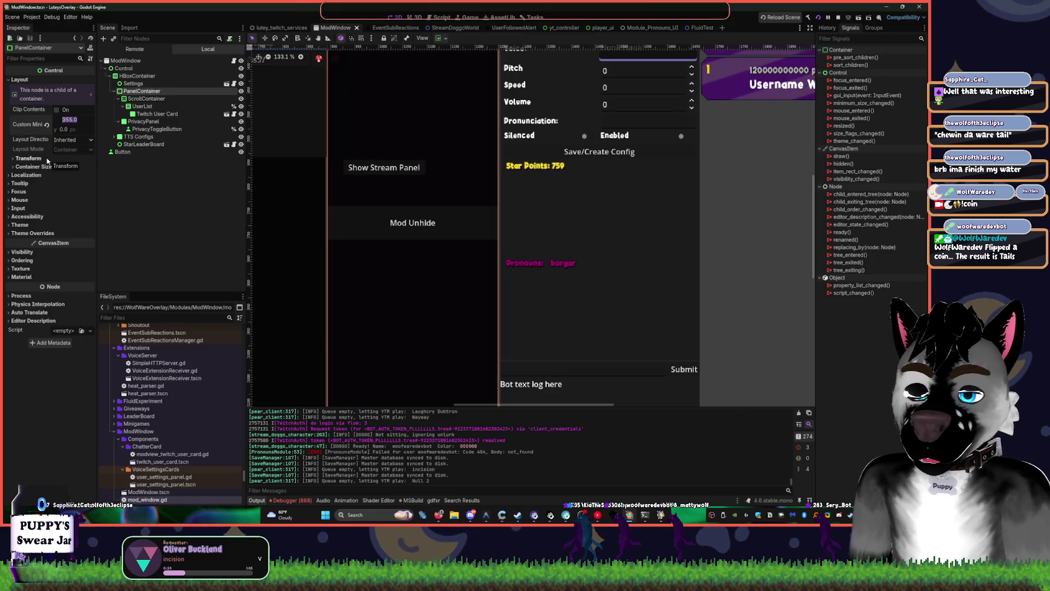
{"action": "type", "text": "270"}
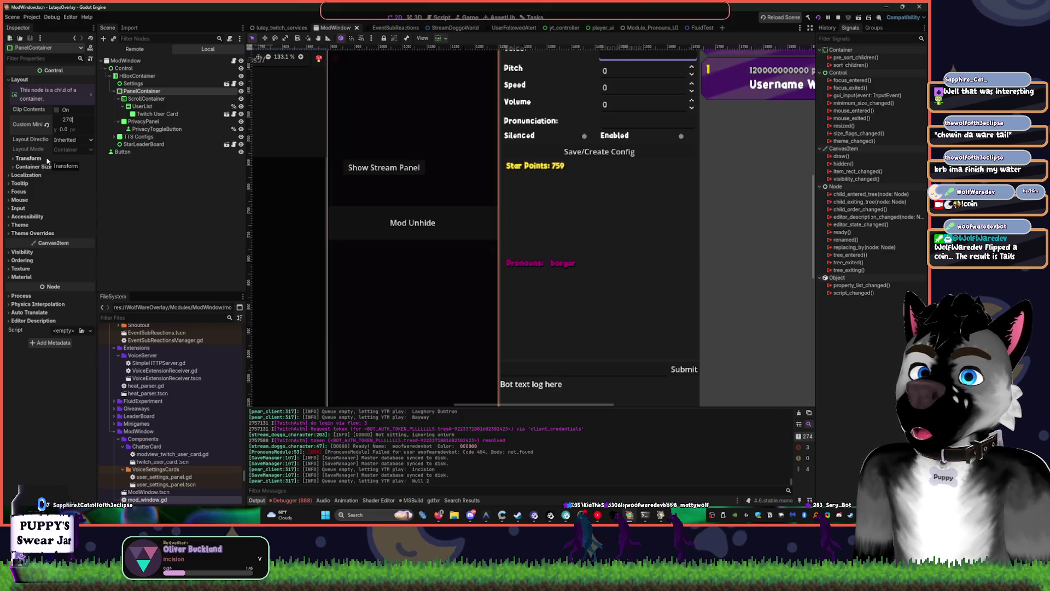
{"action": "key", "text": "Return"}
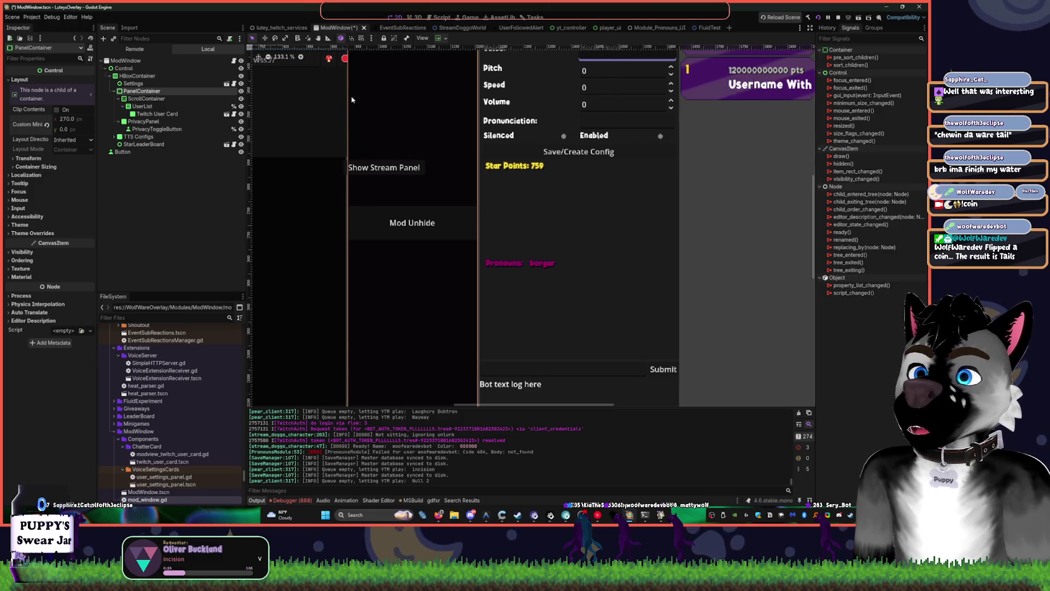
{"action": "left_click", "coordinate": [71, 121]}
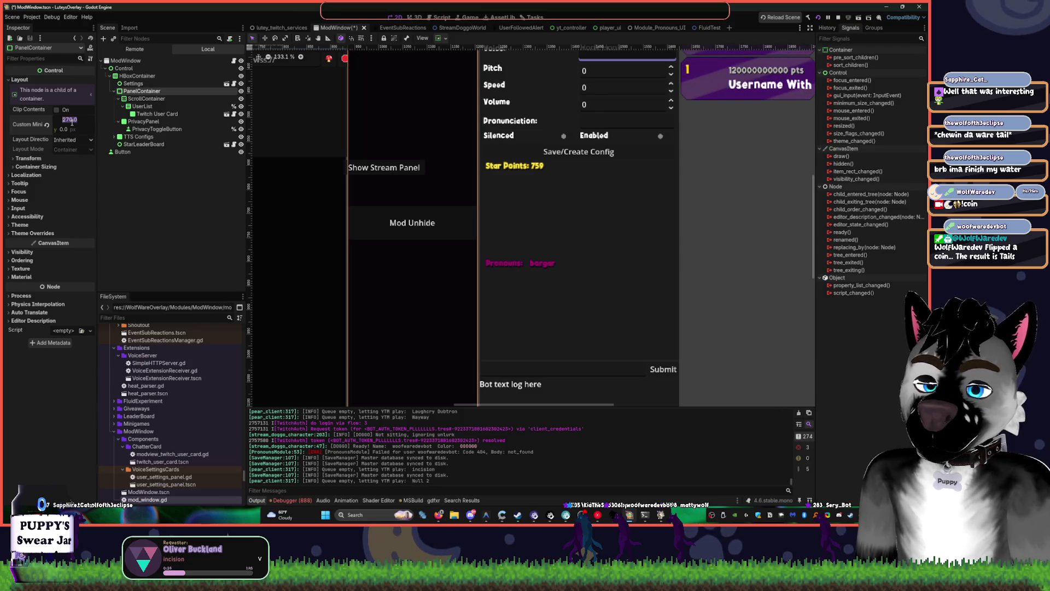
{"action": "type", "text": "370"}
{"action": "key", "text": "Return"}
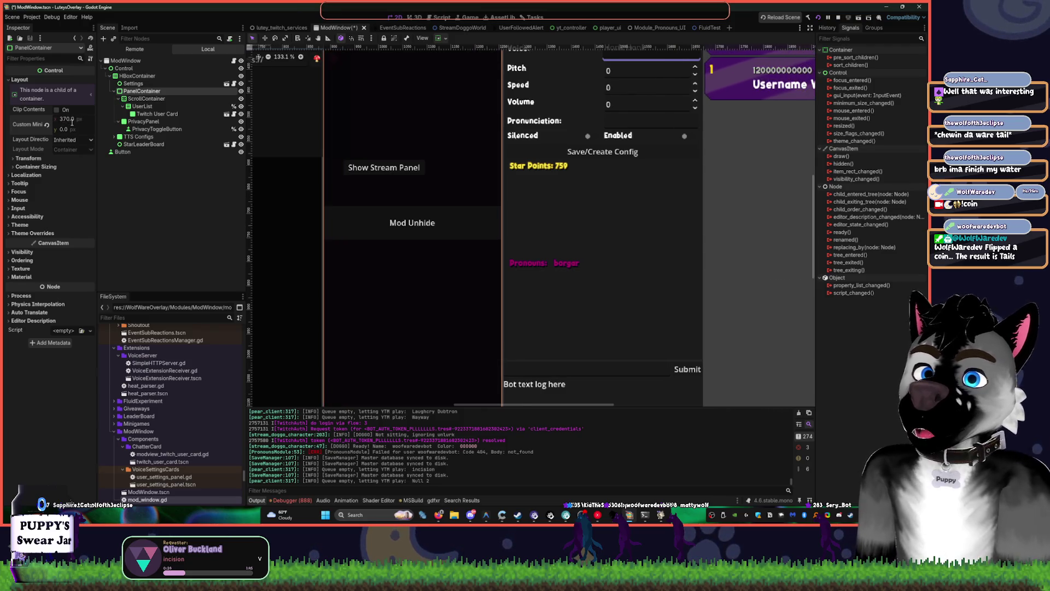
{"action": "left_click", "coordinate": [116, 91]}
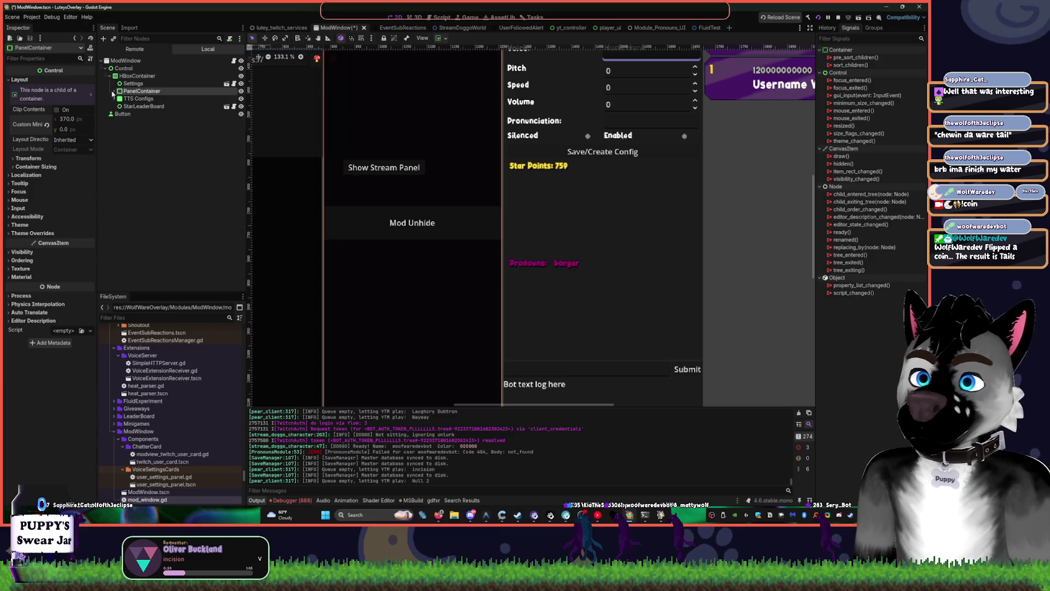
{"action": "left_click", "coordinate": [133, 83]}
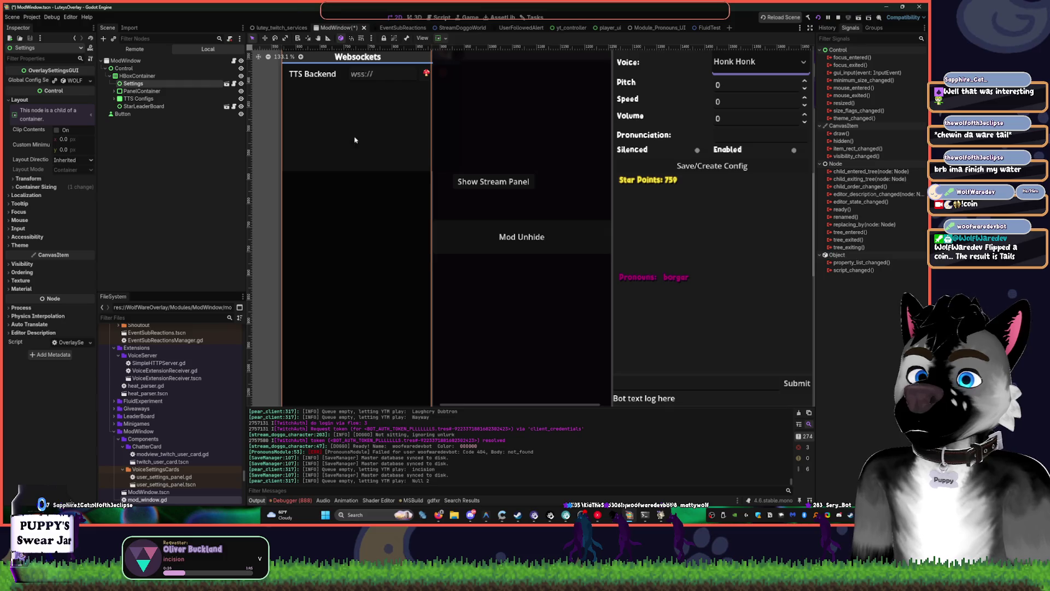
Deselect the Settings node and save ModWindow.tscn with Ctrl+S
{"action": "left_click", "coordinate": [241, 83]}
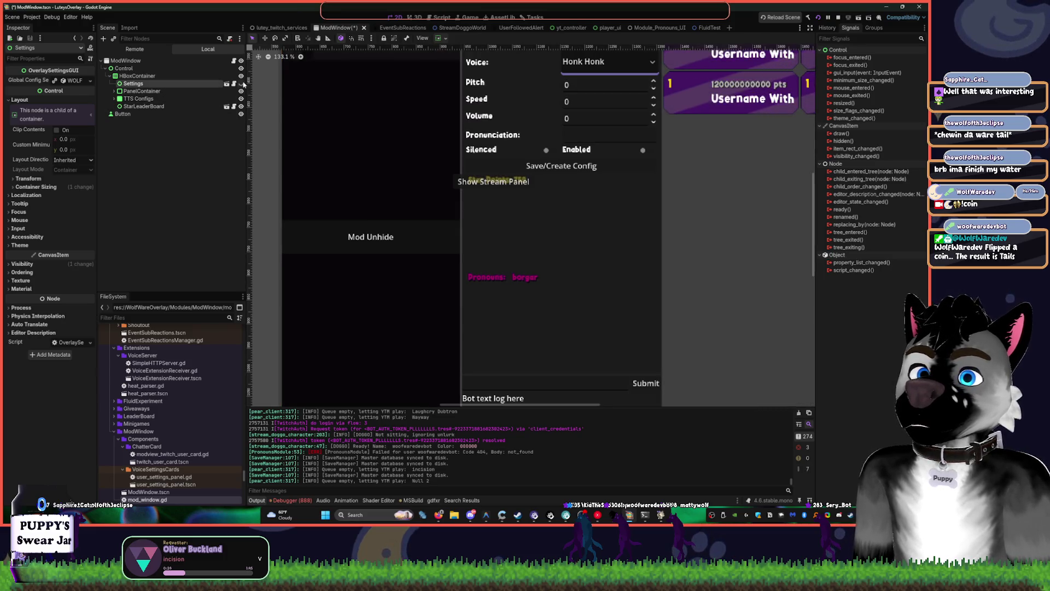
{"action": "scroll", "coordinate": [520, 153], "scroll_direction": "down", "scroll_amount": 3}
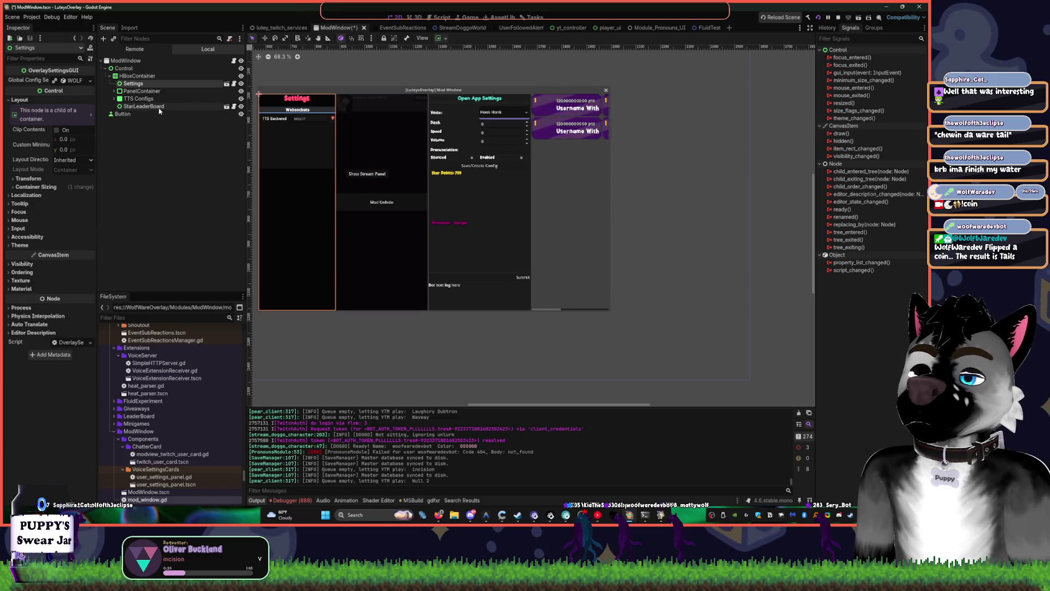
{"action": "left_click", "coordinate": [113, 91]}
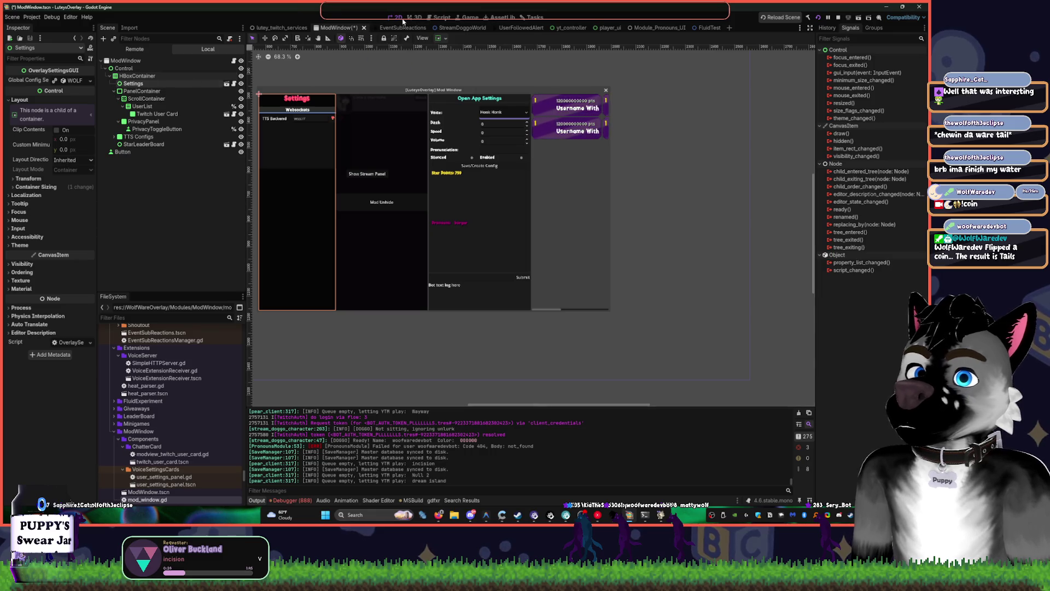
{"action": "left_click", "coordinate": [361, 59]}
{"action": "key", "text": "ctrl+s"}
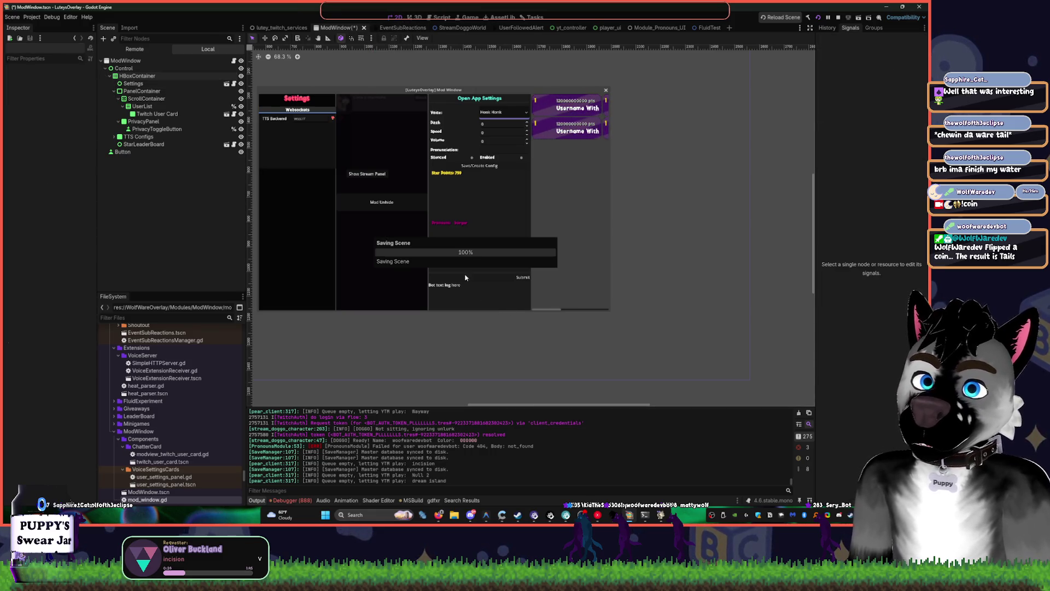
Browse the TTS Configs VBoxContainer nodes, then open UserSettingsPanel in its own scene tab
{"action": "left_click", "coordinate": [469, 228]}
{"action": "scroll", "coordinate": [473, 226], "scroll_direction": "up", "scroll_amount": 8}
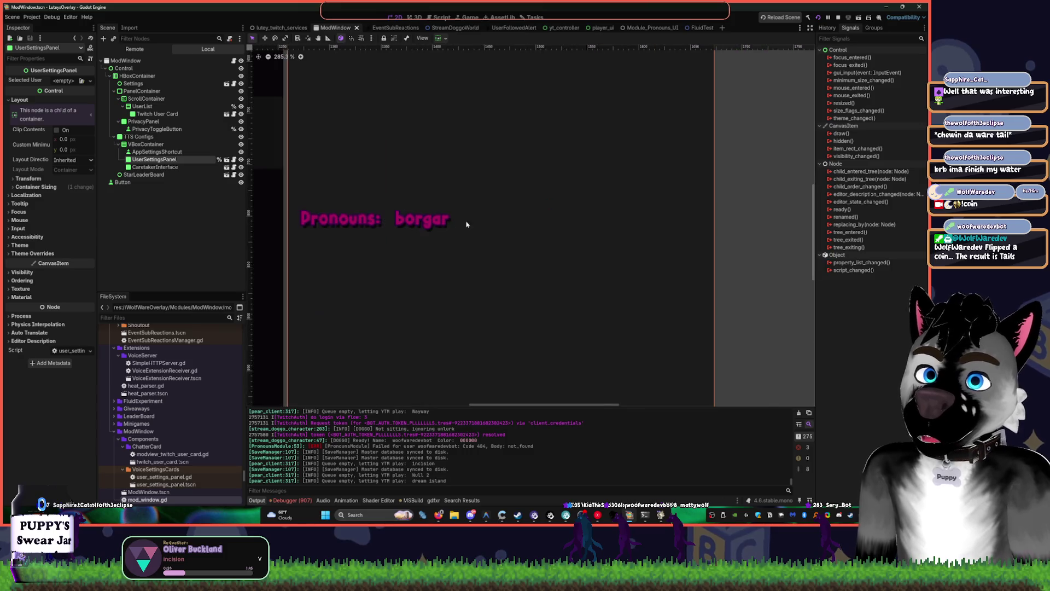
{"action": "scroll", "coordinate": [421, 192], "scroll_direction": "up", "scroll_amount": 2}
{"action": "scroll", "coordinate": [420, 192], "scroll_direction": "down", "scroll_amount": 3}
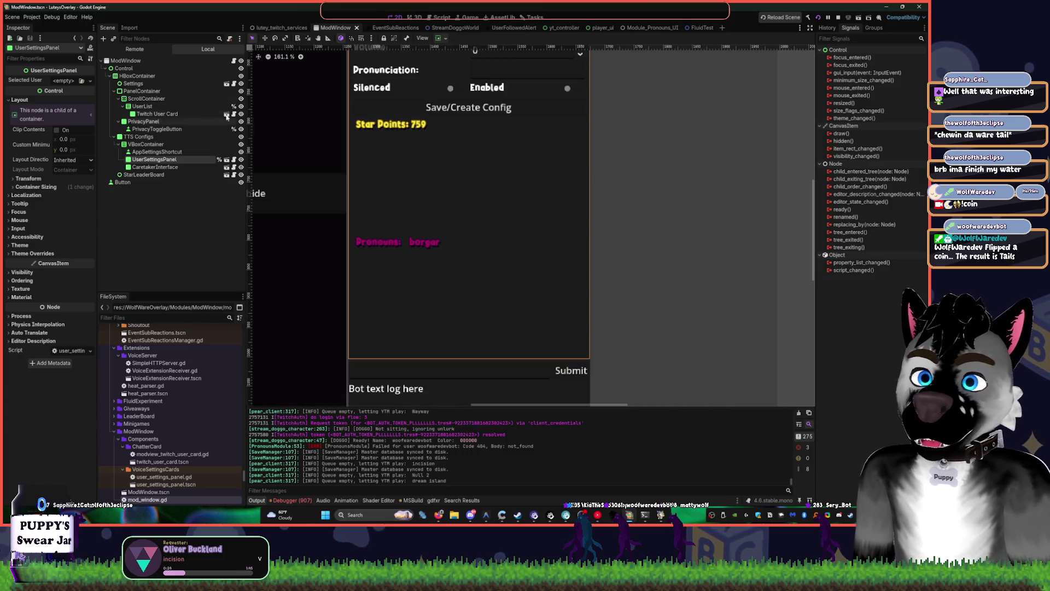
{"action": "left_click", "coordinate": [145, 144]}
{"action": "left_click", "coordinate": [138, 137]}
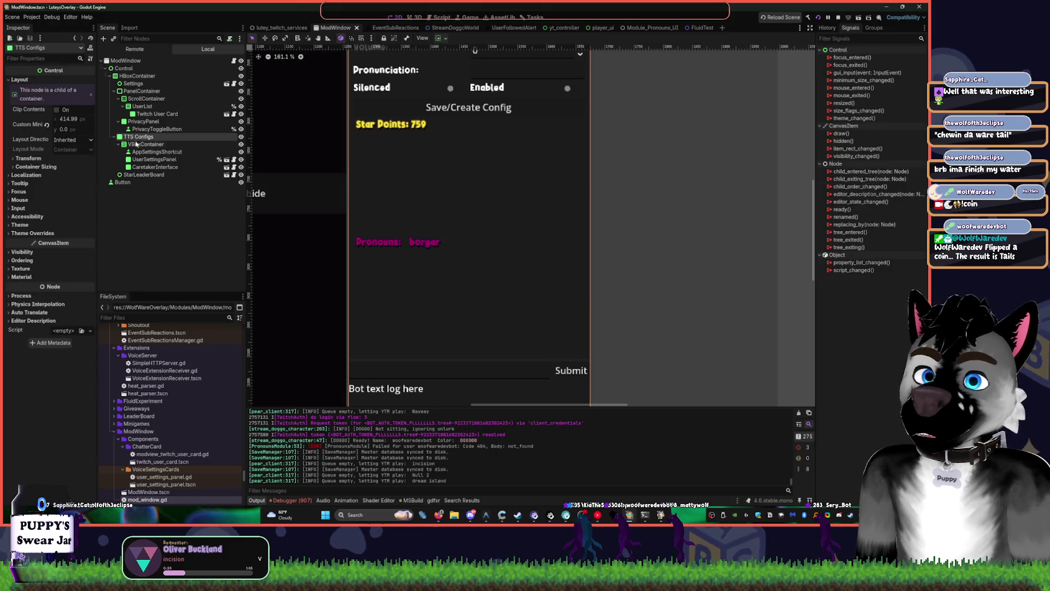
{"action": "left_click", "coordinate": [137, 153]}
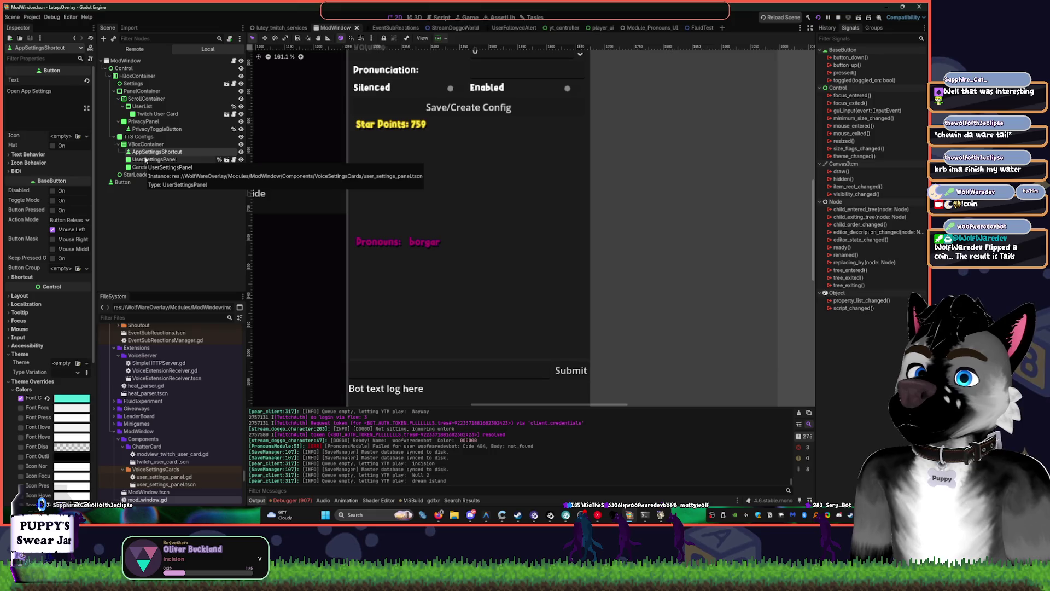
{"action": "left_click", "coordinate": [119, 144]}
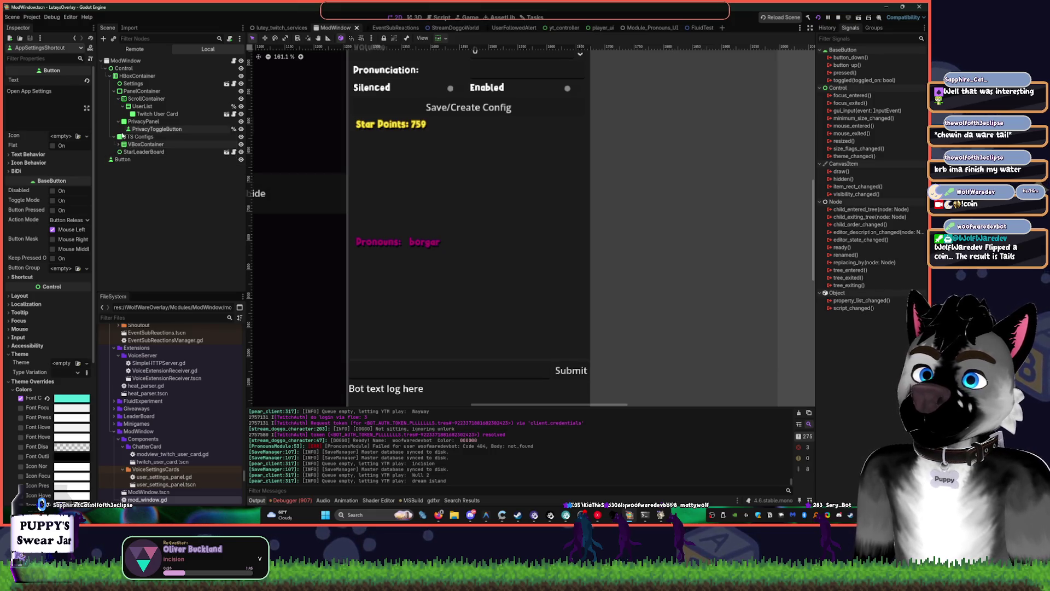
{"action": "left_click", "coordinate": [118, 144]}
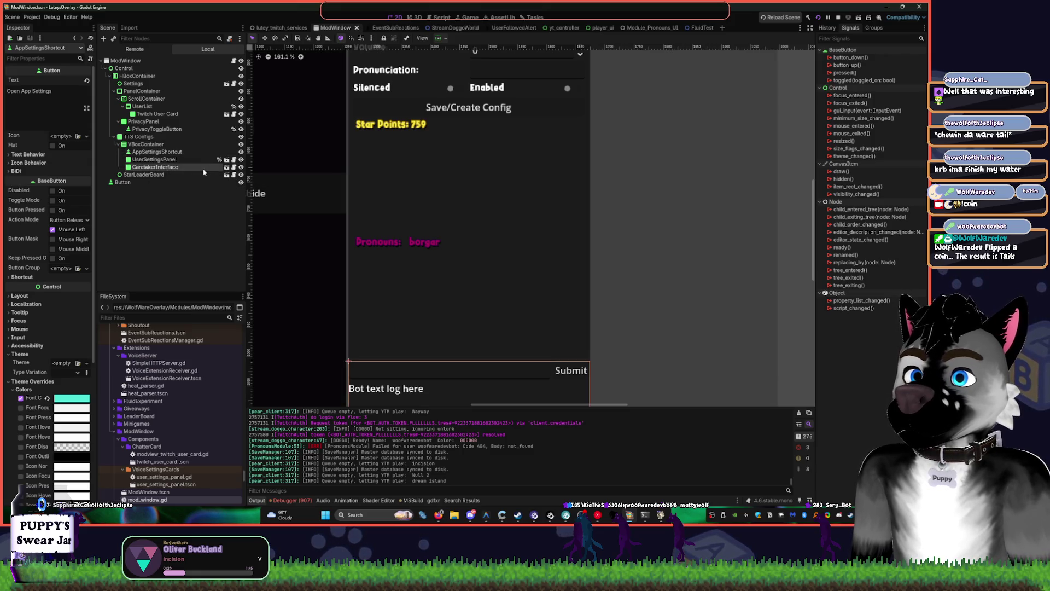
{"action": "left_click", "coordinate": [155, 167]}
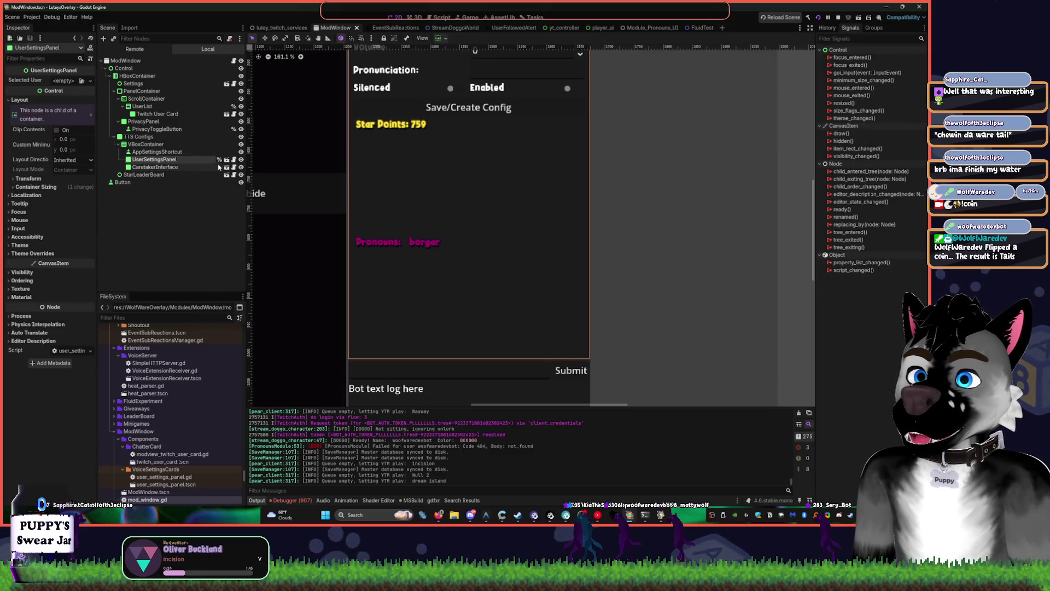
{"action": "left_click", "coordinate": [226, 159]}
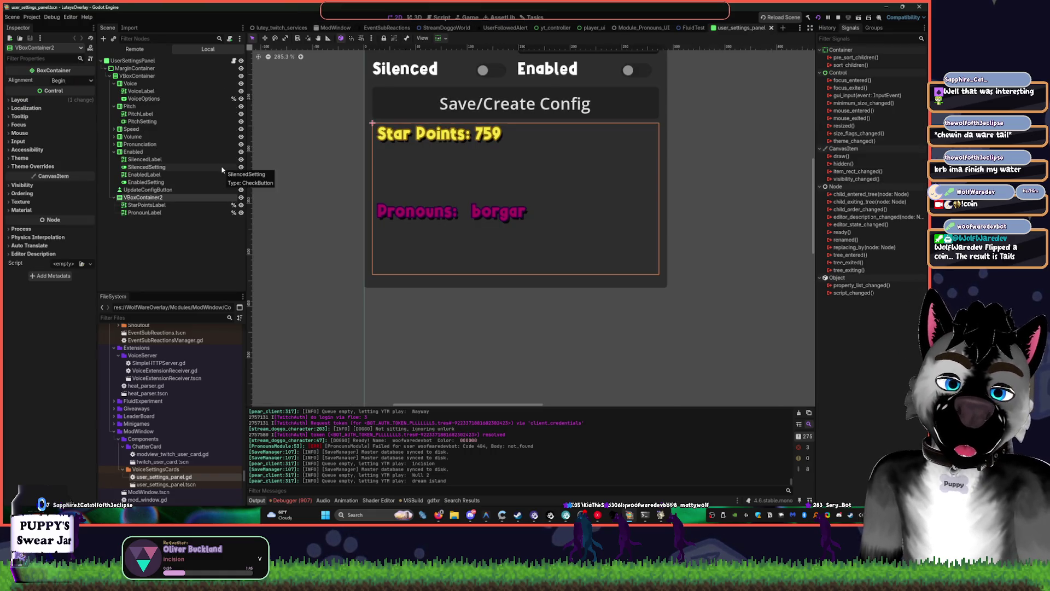
Zoom out to fit the panel, select UserSettingsPanel to show Theme_brh08, then select StarPointsLabel
{"action": "scroll", "coordinate": [527, 239], "scroll_direction": "up", "scroll_amount": 3}
{"action": "scroll", "coordinate": [528, 240], "scroll_direction": "down", "scroll_amount": 3}
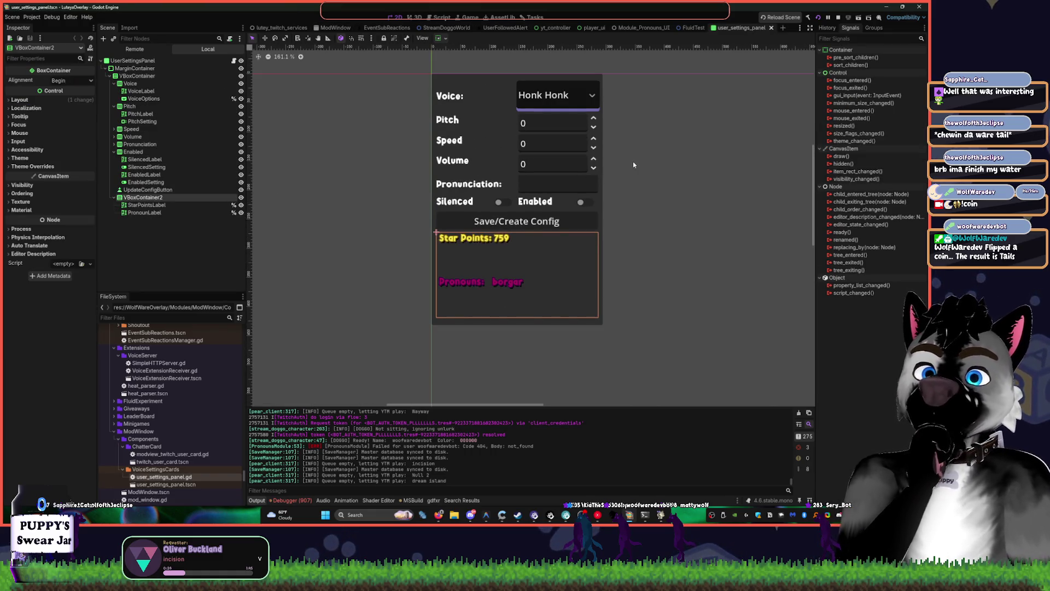
{"action": "scroll", "coordinate": [613, 186], "scroll_direction": "down", "scroll_amount": 1}
{"action": "scroll", "coordinate": [601, 185], "scroll_direction": "up", "scroll_amount": 4}
{"action": "scroll", "coordinate": [608, 191], "scroll_direction": "down", "scroll_amount": 4}
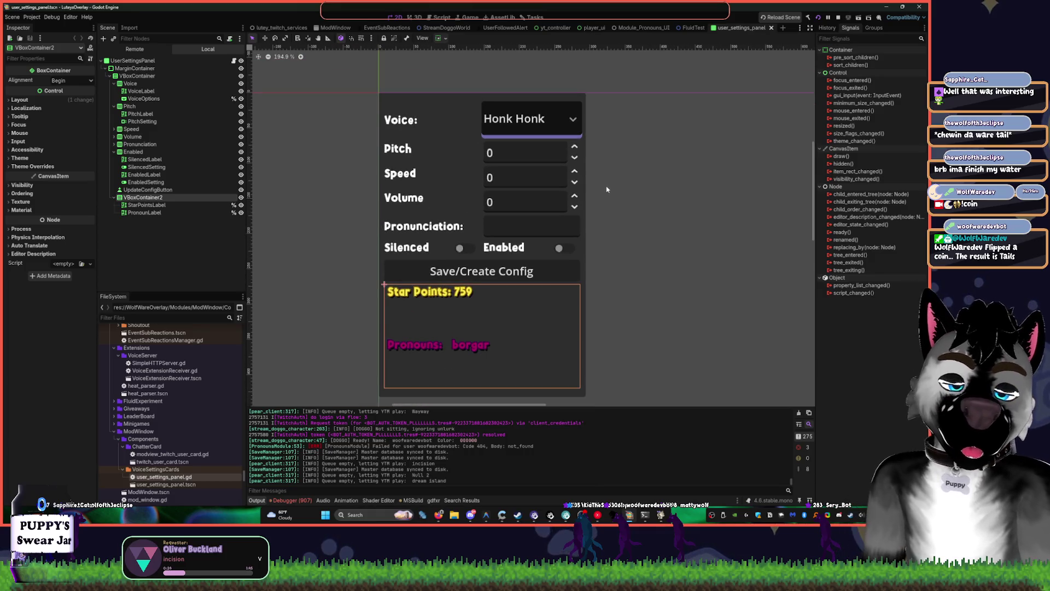
{"action": "left_click", "coordinate": [179, 62]}
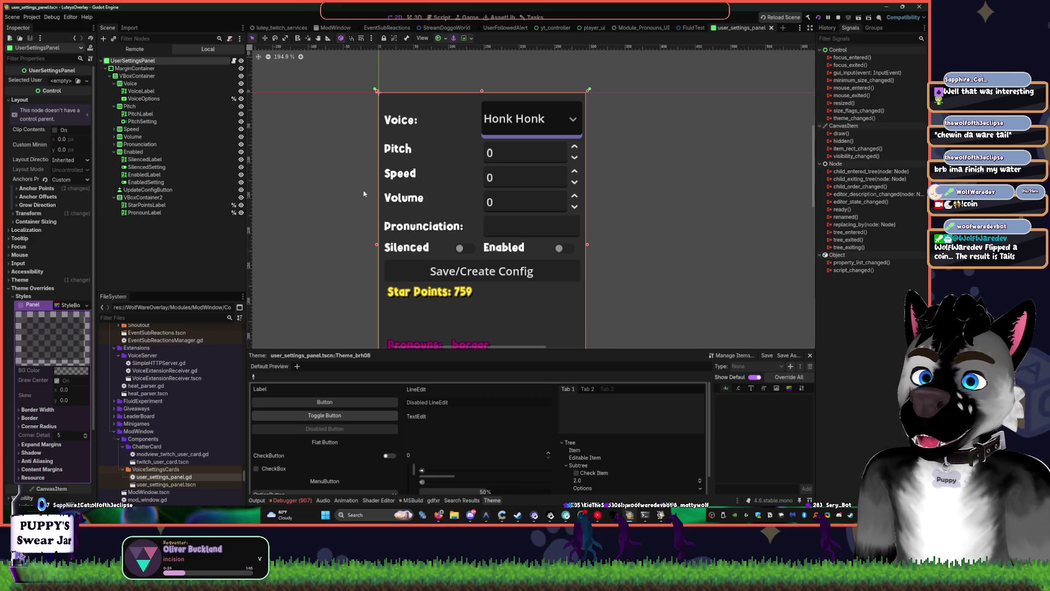
{"action": "scroll", "coordinate": [307, 173], "scroll_direction": "down", "scroll_amount": 2}
{"action": "left_click", "coordinate": [151, 205]}
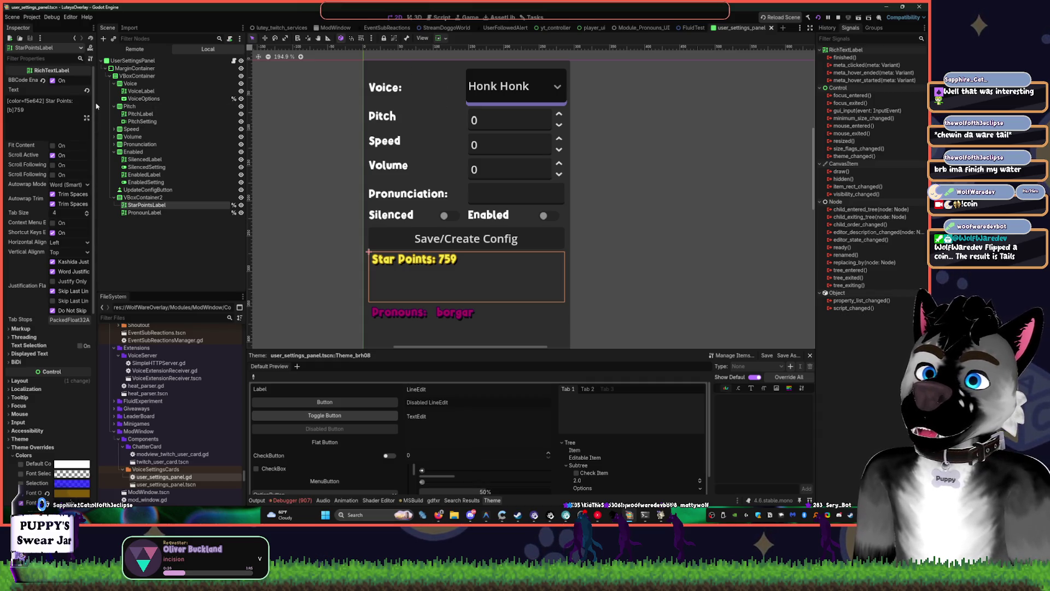
Make StarPointsLabel fit its content and turn off its vertical Expand
{"action": "left_click_drag", "start_coordinate": [98, 105], "coordinate": [144, 106]}
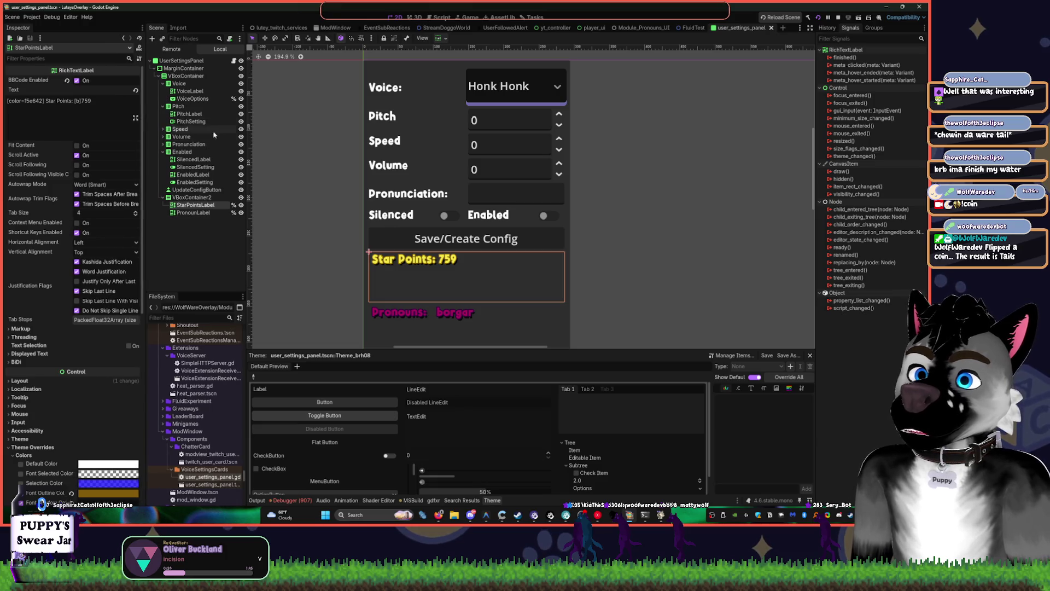
{"action": "left_click", "coordinate": [77, 146]}
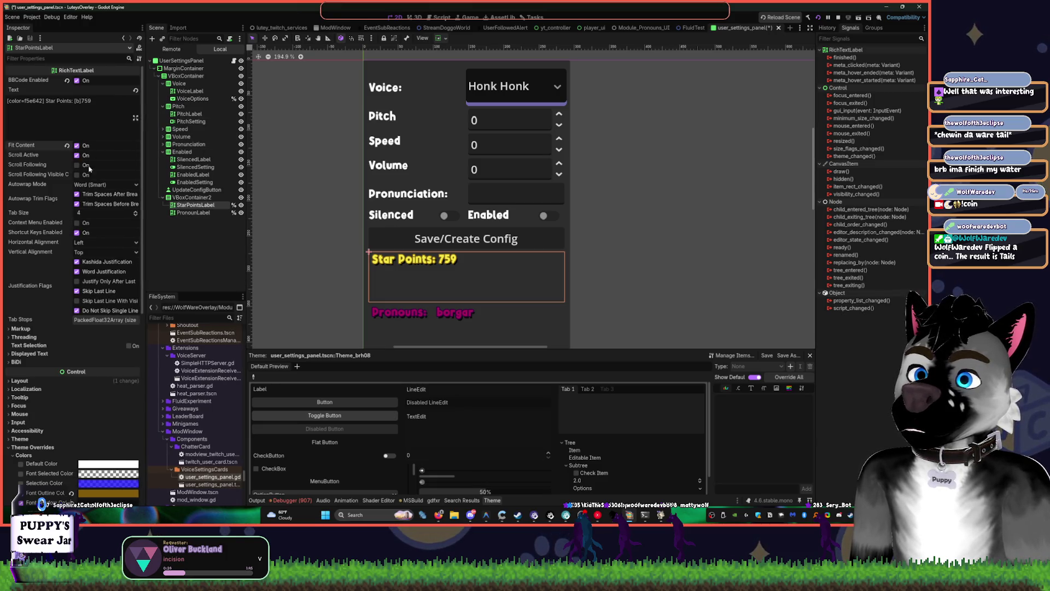
{"action": "left_click", "coordinate": [439, 38]}
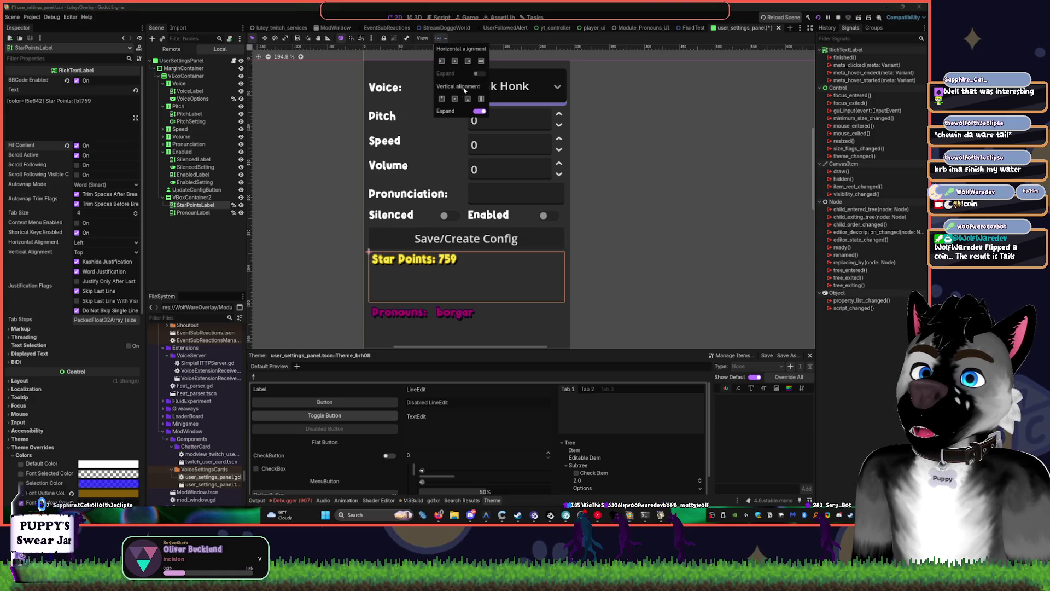
{"action": "left_click", "coordinate": [479, 111]}
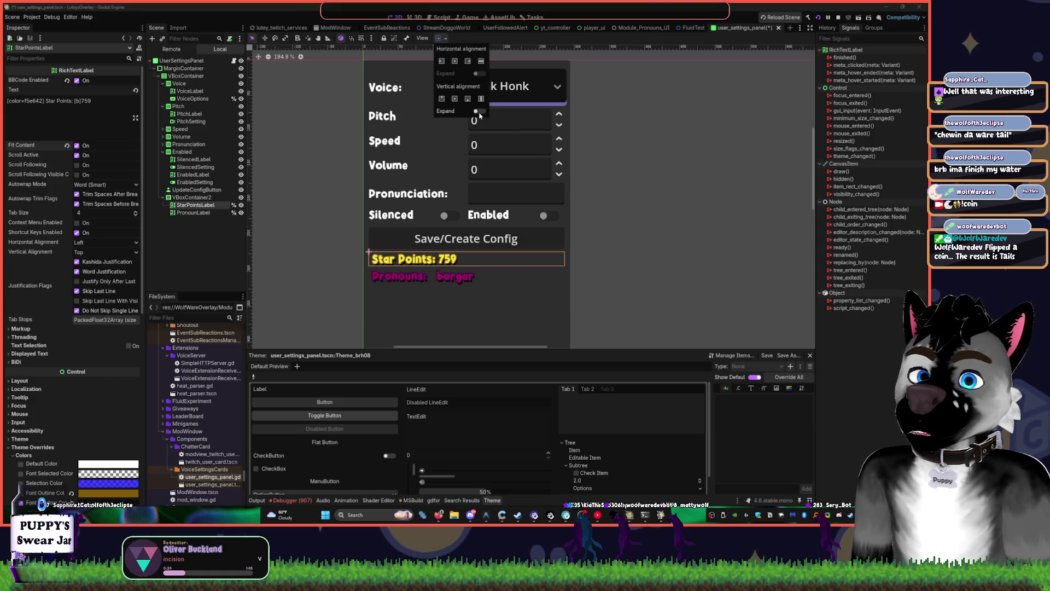
{"action": "left_click", "coordinate": [479, 113]}
{"action": "left_click", "coordinate": [479, 113]}
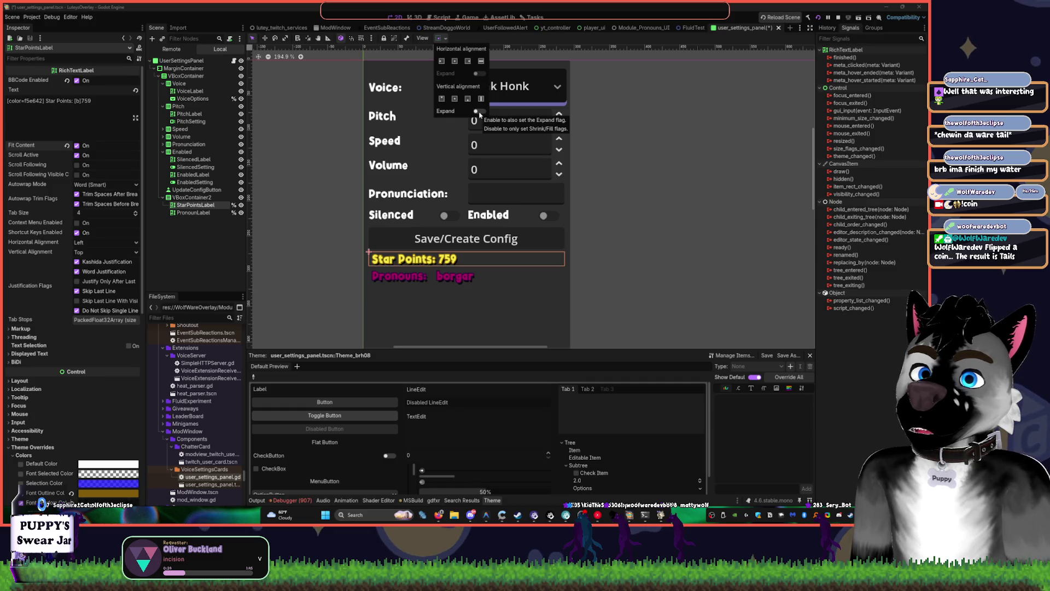
{"action": "left_click", "coordinate": [208, 191]}
Give PronounLabel the same treatment: vertical Expand off and Fit Content on
{"action": "left_click", "coordinate": [212, 213]}
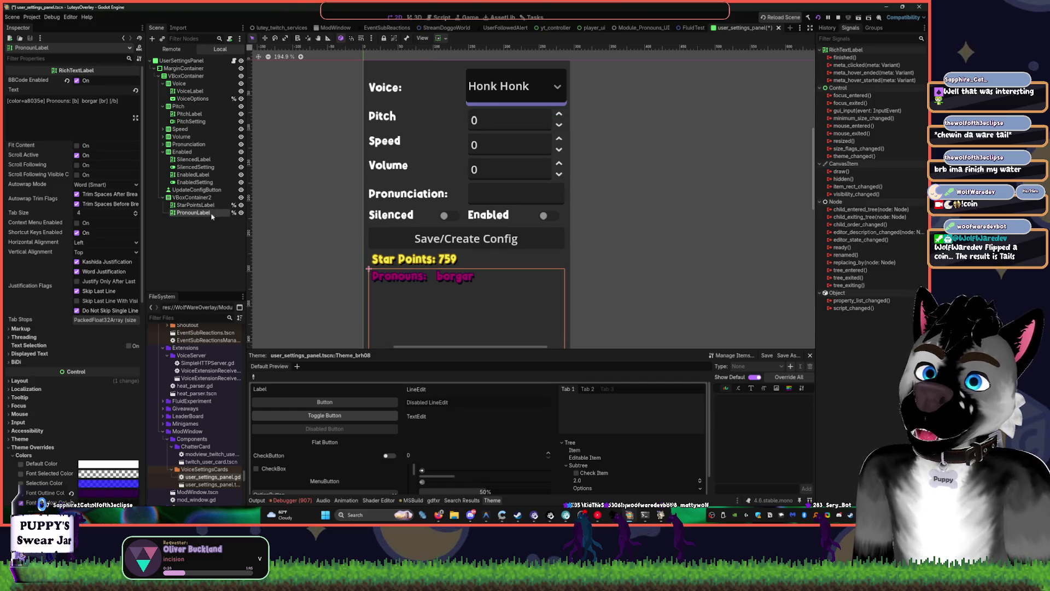
{"action": "left_click", "coordinate": [438, 38]}
{"action": "left_click", "coordinate": [478, 111]}
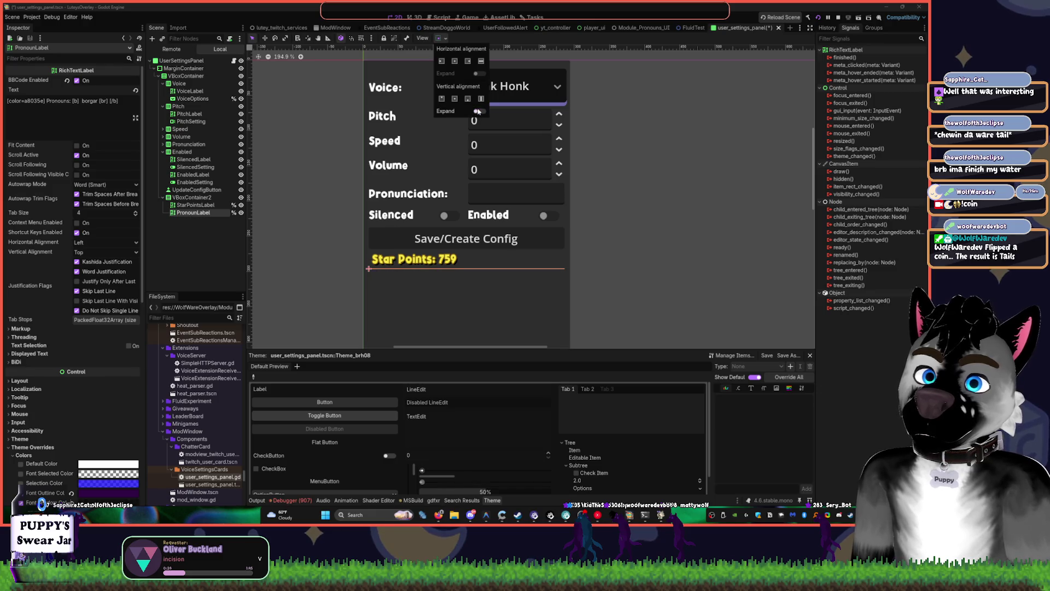
{"action": "left_click", "coordinate": [76, 146]}
{"action": "left_click", "coordinate": [77, 146]}
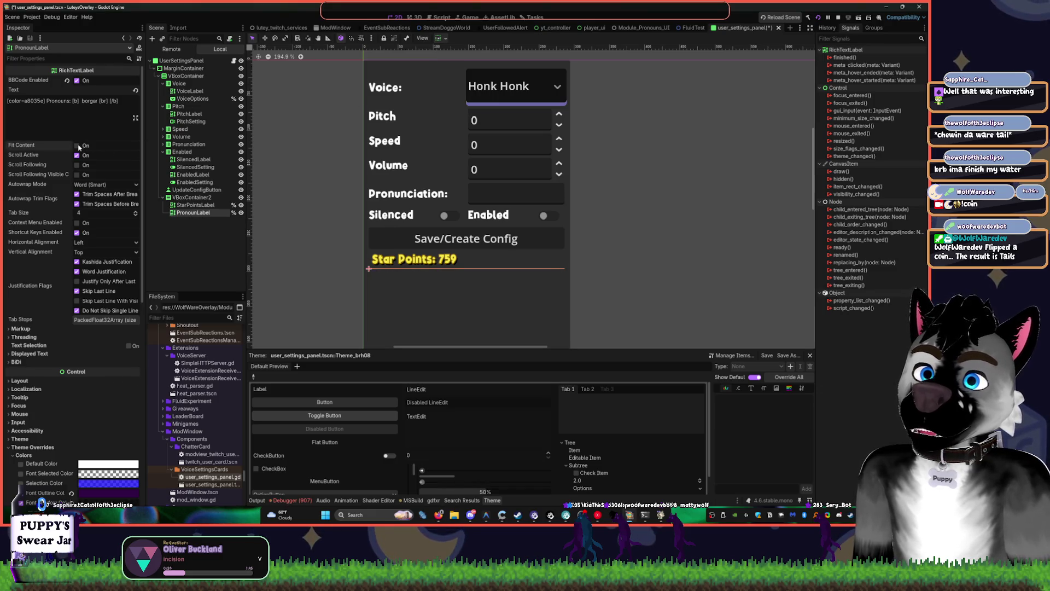
{"action": "left_click", "coordinate": [209, 249]}
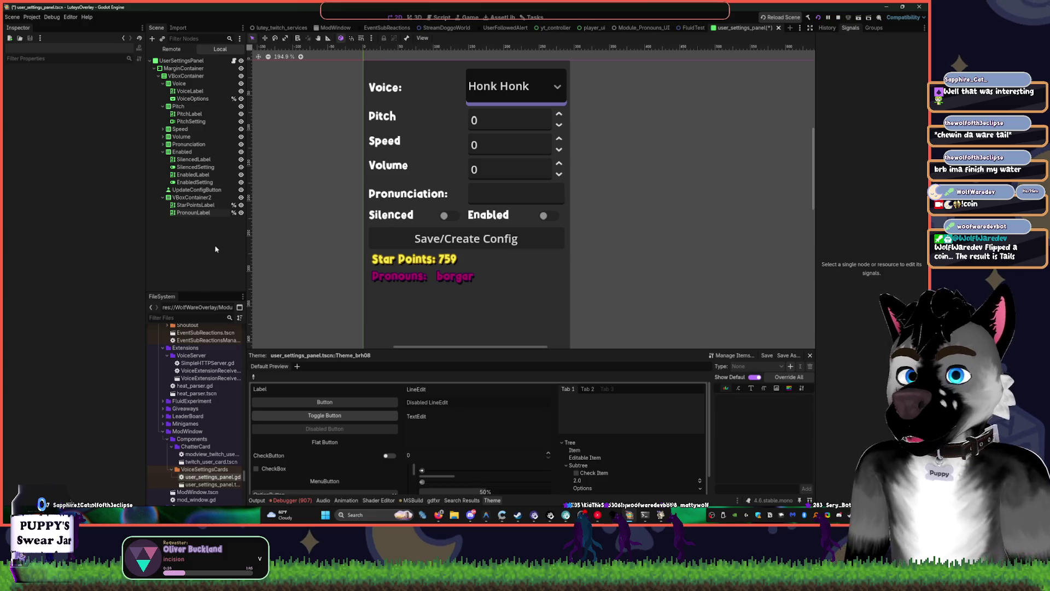
{"action": "left_click", "coordinate": [187, 213]}
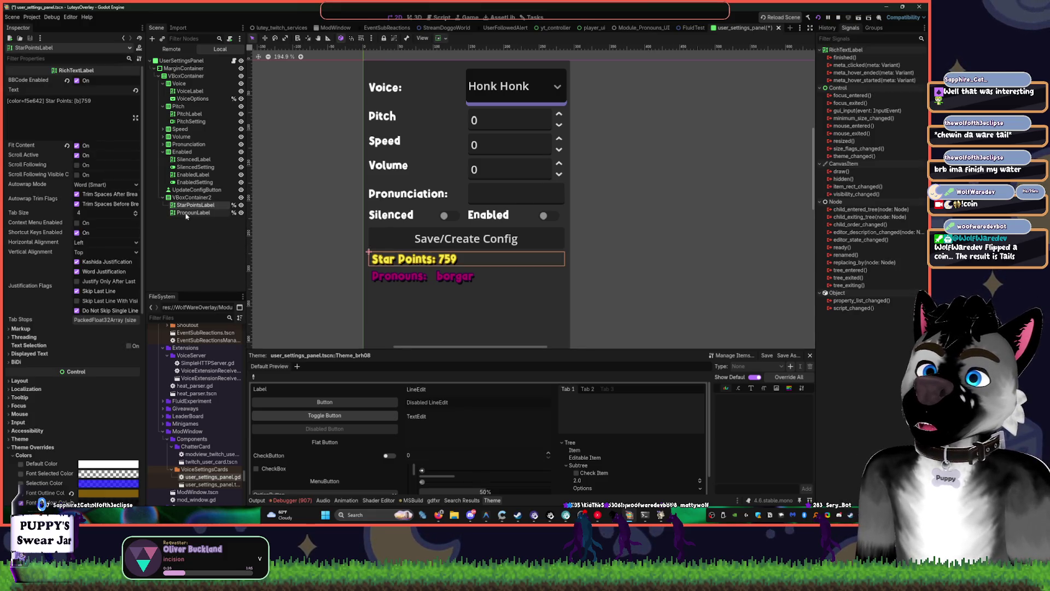
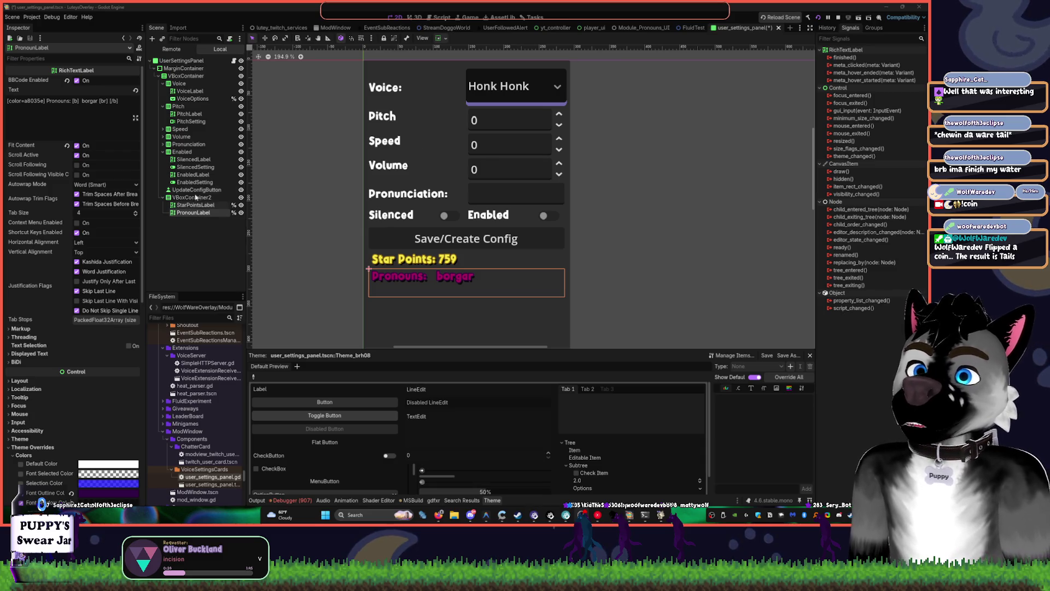
Quick-load the Main.tres theme onto the UpdateConfigButton node
{"action": "left_click", "coordinate": [217, 198]}
{"action": "left_click", "coordinate": [166, 197]}
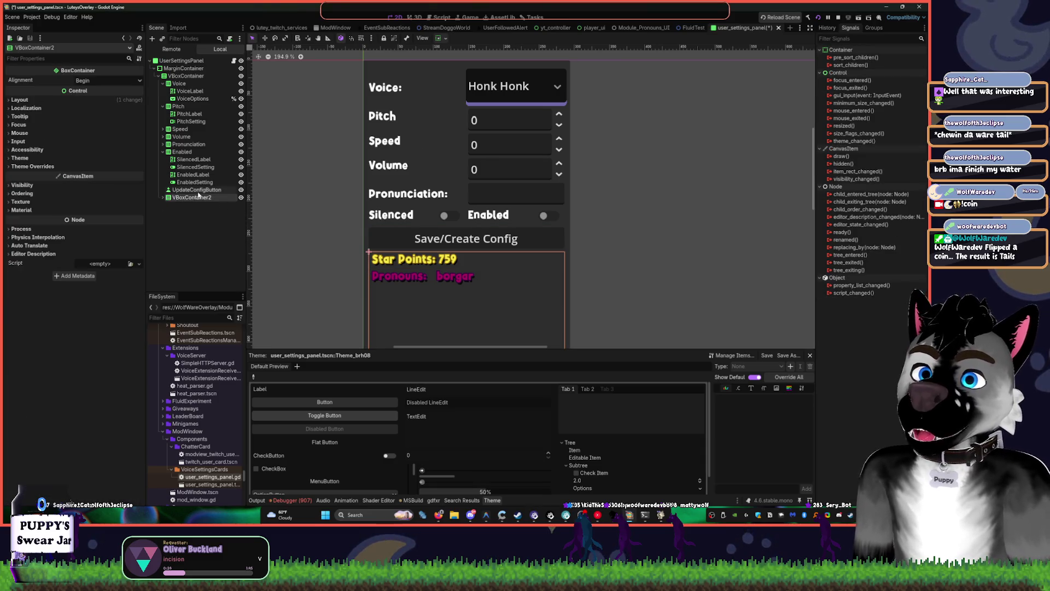
{"action": "left_click", "coordinate": [197, 189]}
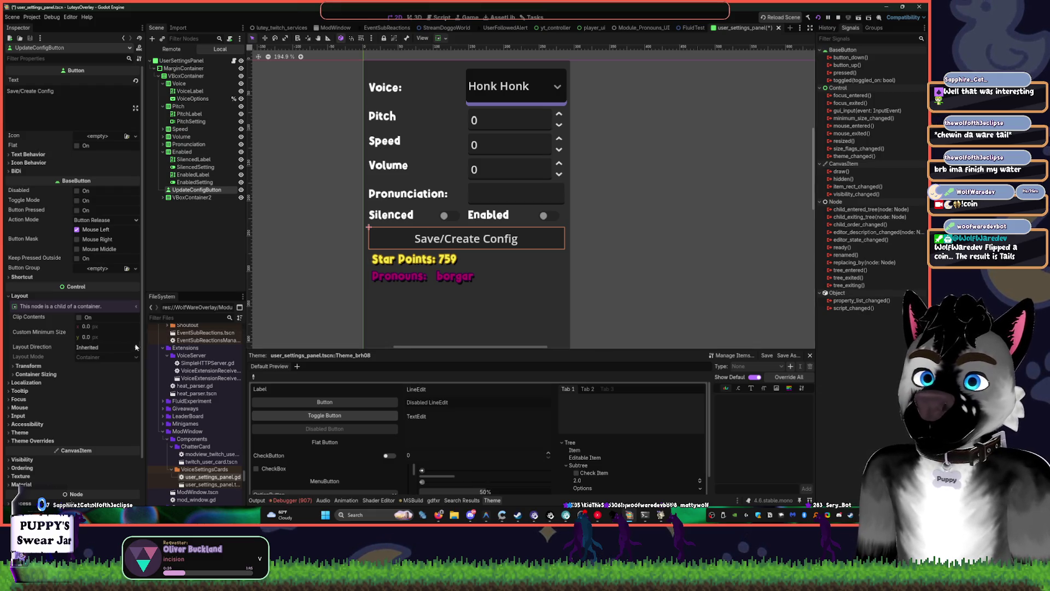
{"action": "left_click", "coordinate": [47, 432]}
{"action": "scroll", "coordinate": [50, 427], "scroll_direction": "down", "scroll_amount": 2}
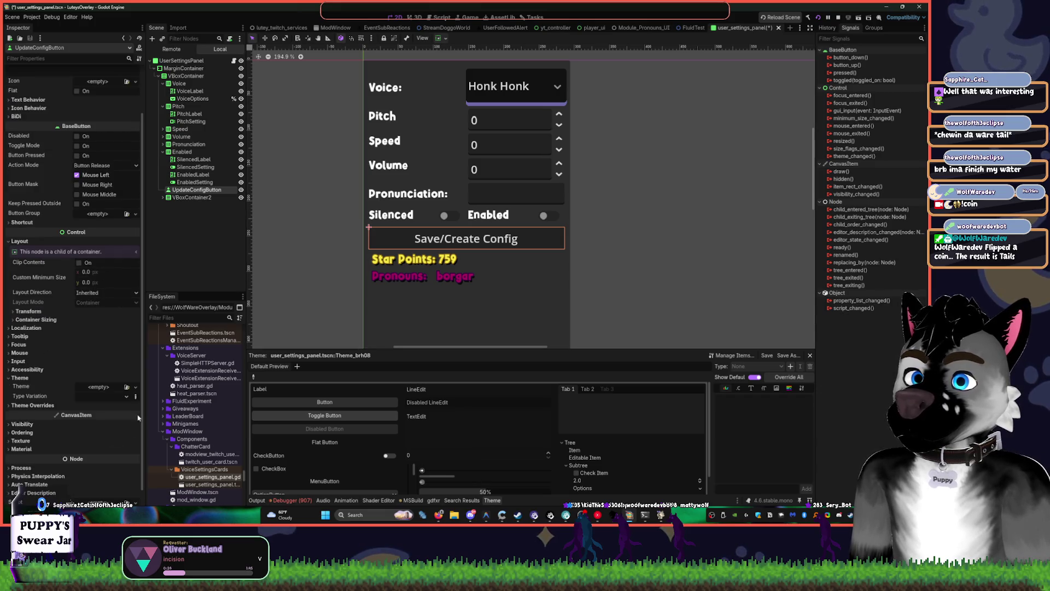
{"action": "left_click", "coordinate": [77, 403]}
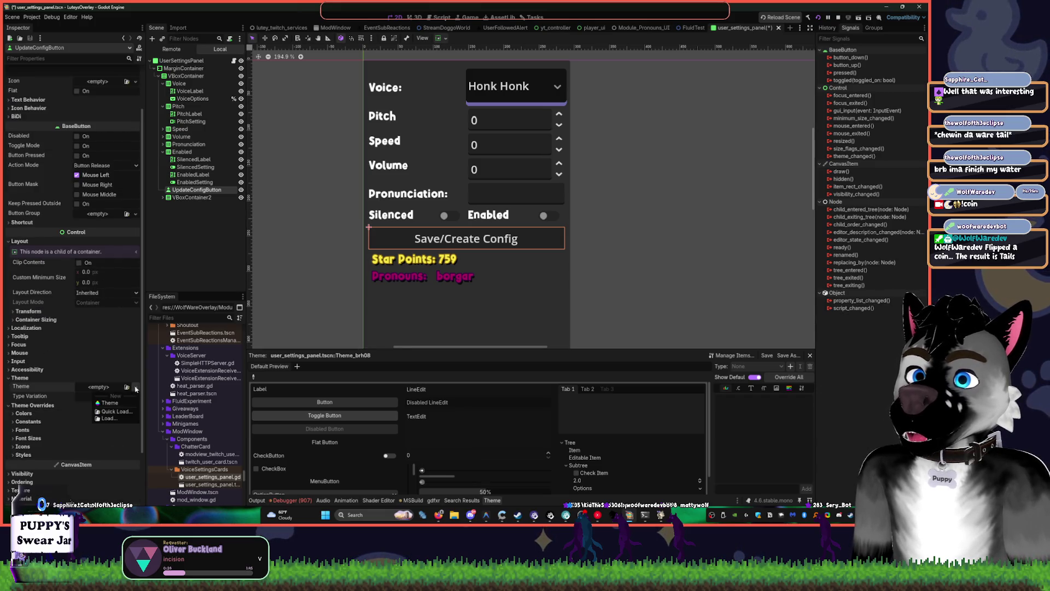
{"action": "left_click", "coordinate": [99, 387]}
{"action": "double_click", "coordinate": [392, 217]}
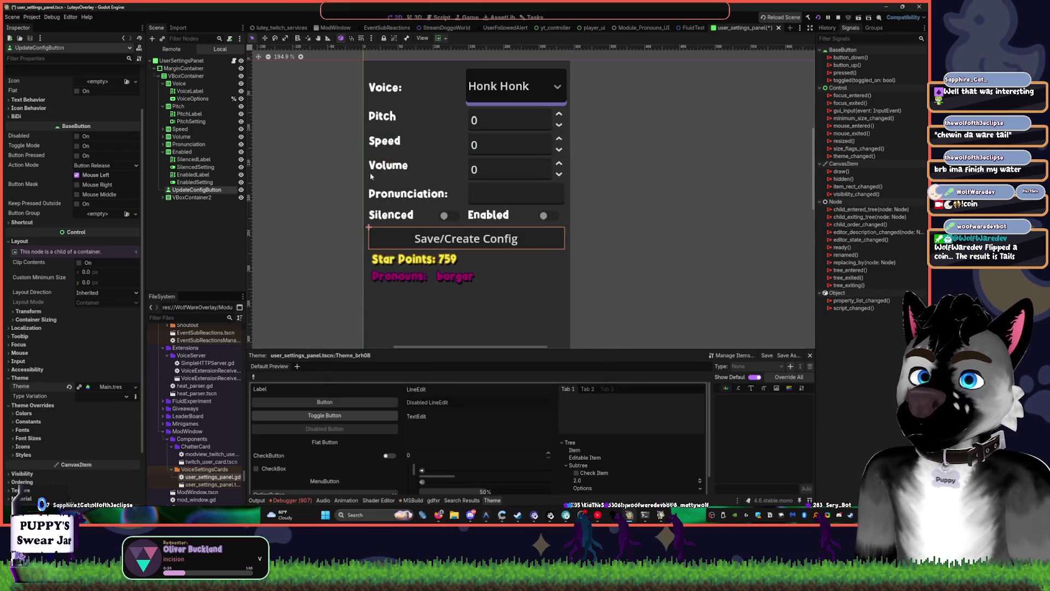
Try the FlatButton type variation on the button, then clear it and reset its theme to empty
{"action": "left_click", "coordinate": [127, 396]}
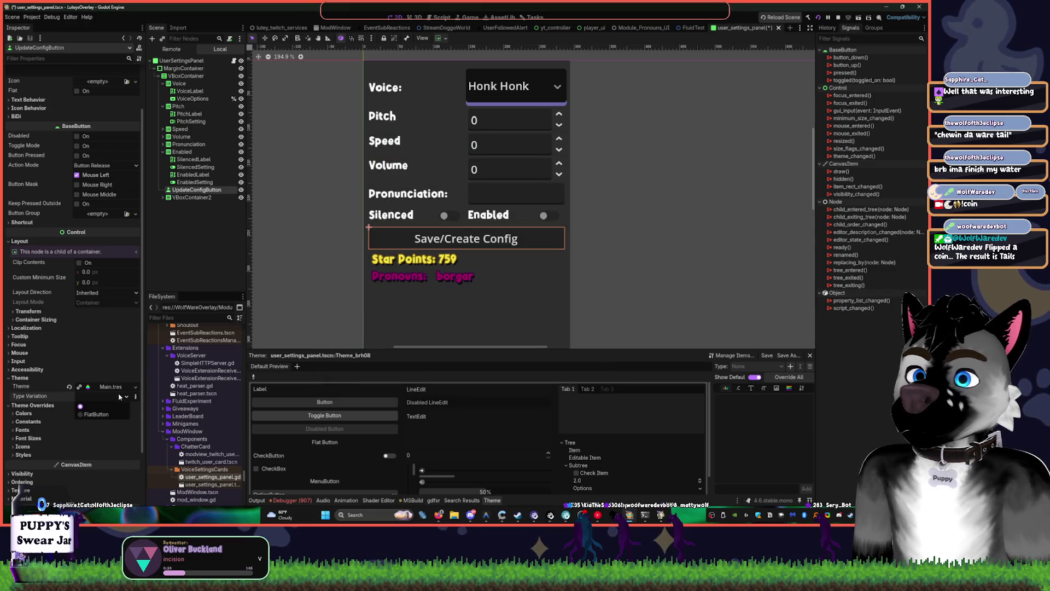
{"action": "left_click", "coordinate": [98, 416]}
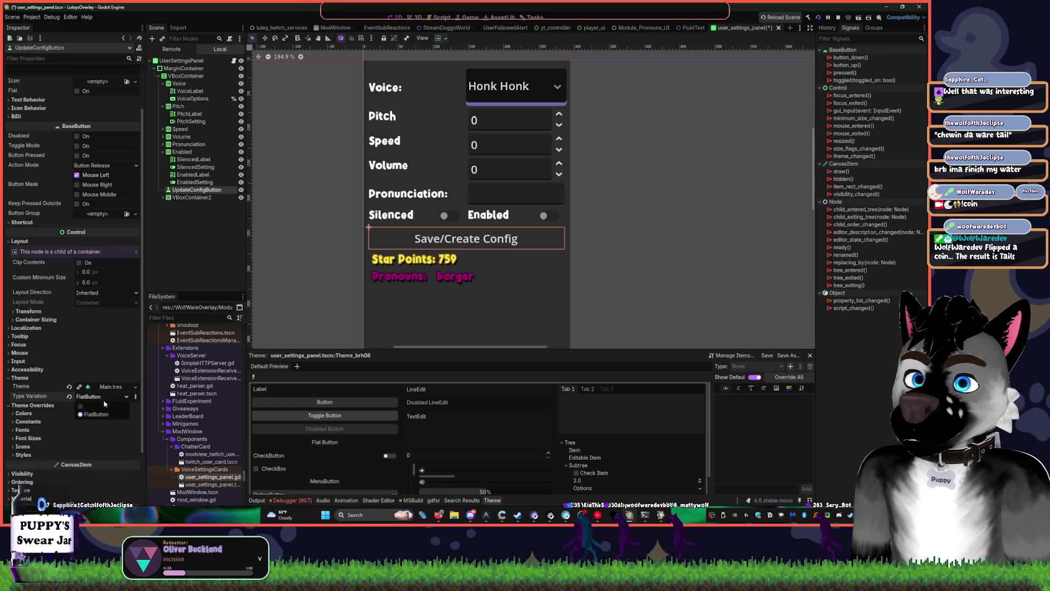
{"action": "left_click", "coordinate": [126, 396]}
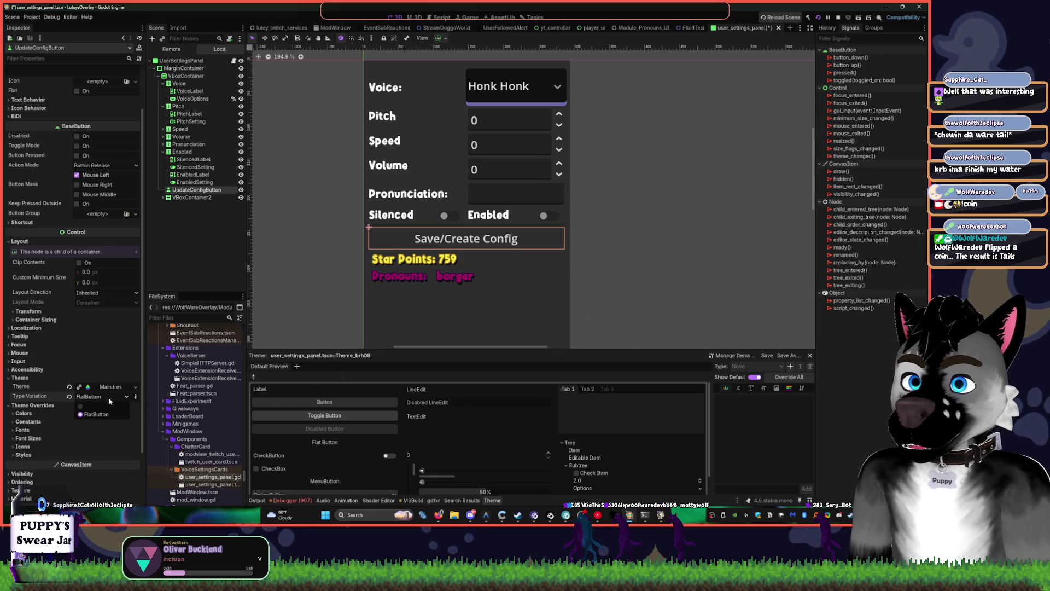
{"action": "left_click", "coordinate": [82, 407]}
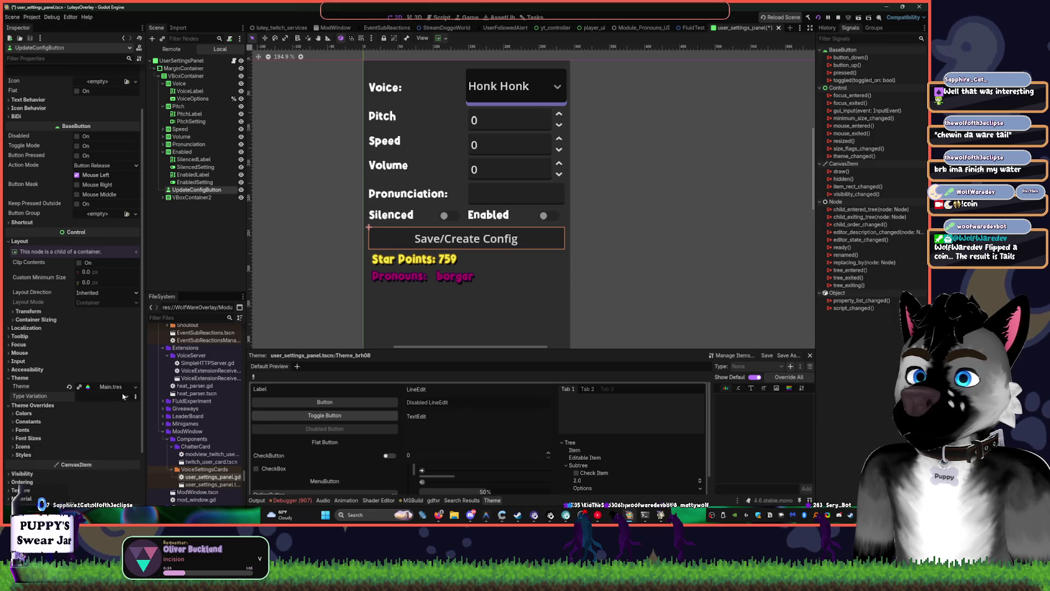
{"action": "left_click", "coordinate": [70, 386]}
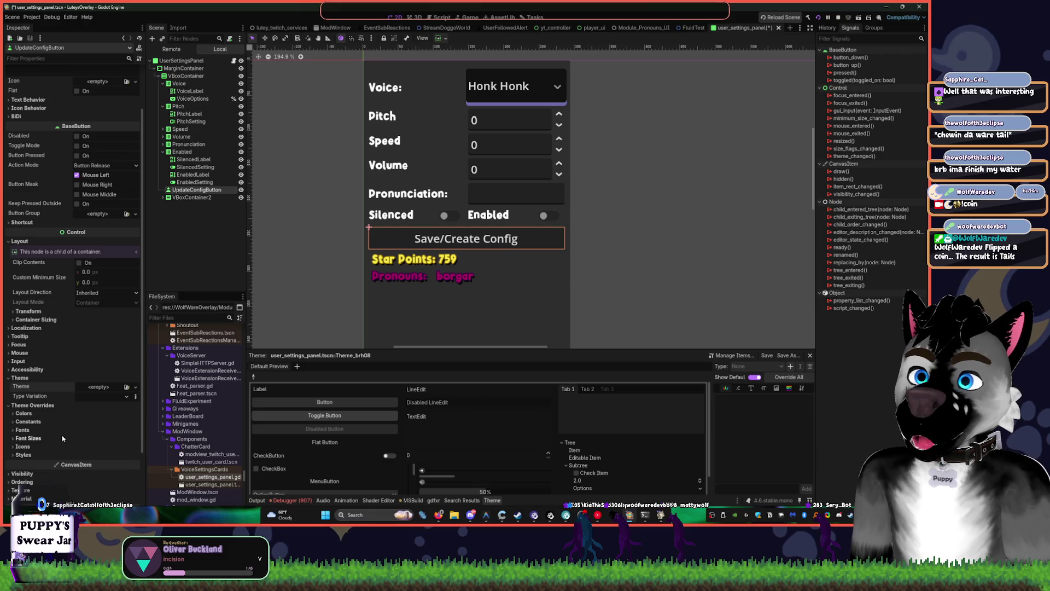
Look through the button's colour, font size, icon and style overrides, including the Normal style
{"action": "scroll", "coordinate": [542, 260], "scroll_direction": "down", "scroll_amount": 3}
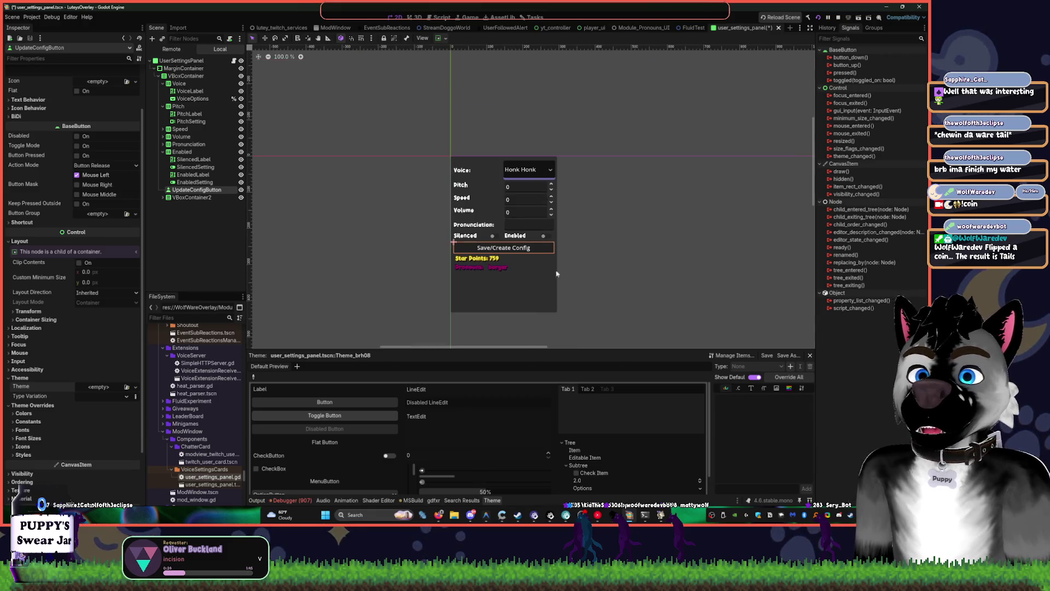
{"action": "scroll", "coordinate": [581, 301], "scroll_direction": "up", "scroll_amount": 4}
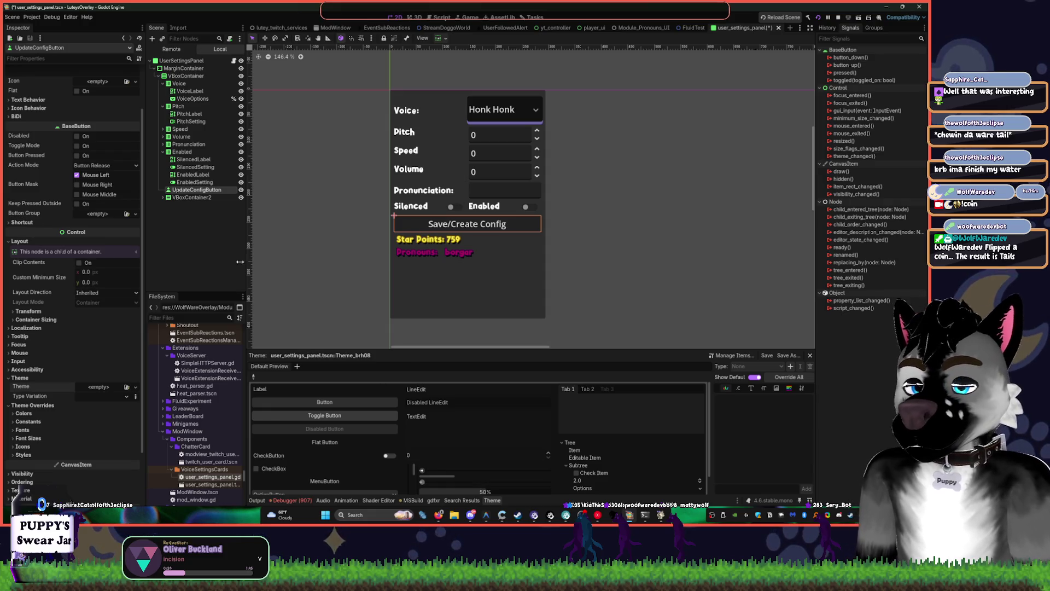
{"action": "left_click", "coordinate": [24, 413]}
{"action": "scroll", "coordinate": [82, 328], "scroll_direction": "down", "scroll_amount": 4}
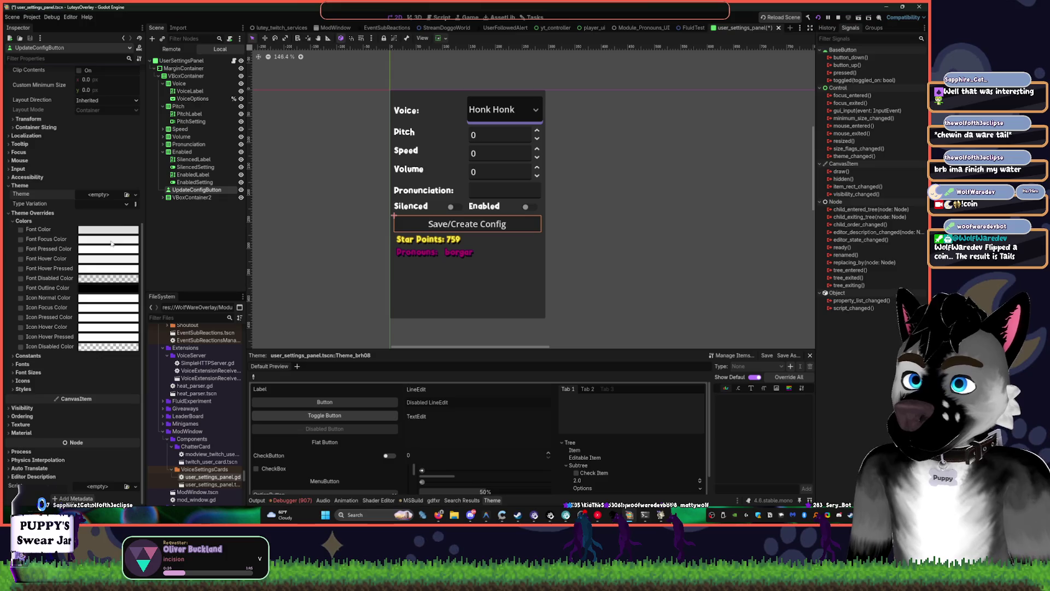
{"action": "left_click", "coordinate": [23, 389]}
{"action": "left_click", "coordinate": [22, 381]}
{"action": "left_click", "coordinate": [27, 372]}
{"action": "scroll", "coordinate": [57, 381], "scroll_direction": "down", "scroll_amount": 3}
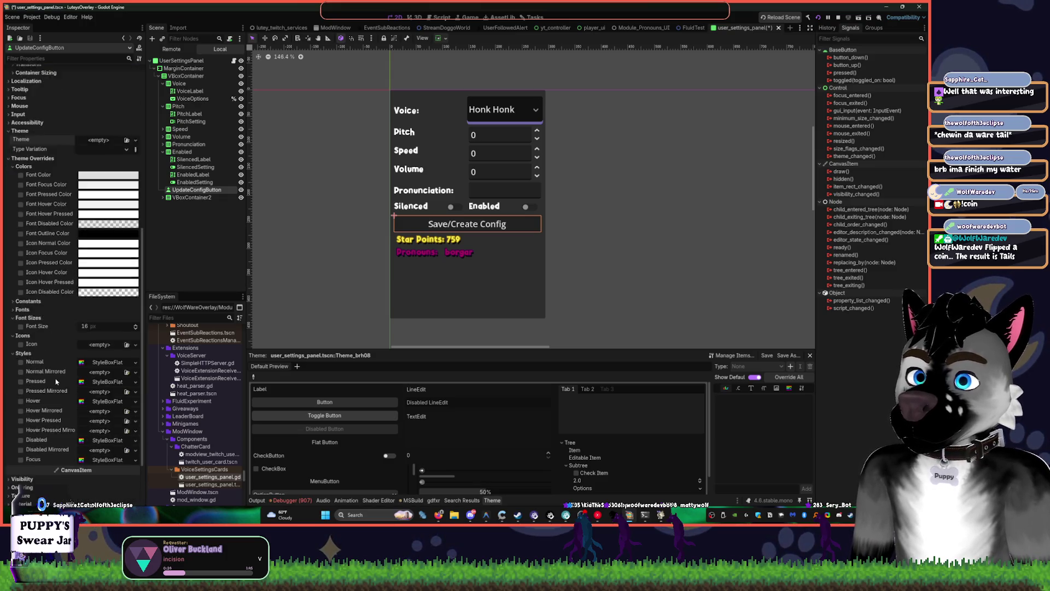
{"action": "scroll", "coordinate": [56, 382], "scroll_direction": "up", "scroll_amount": 3}
{"action": "left_click", "coordinate": [107, 308]}
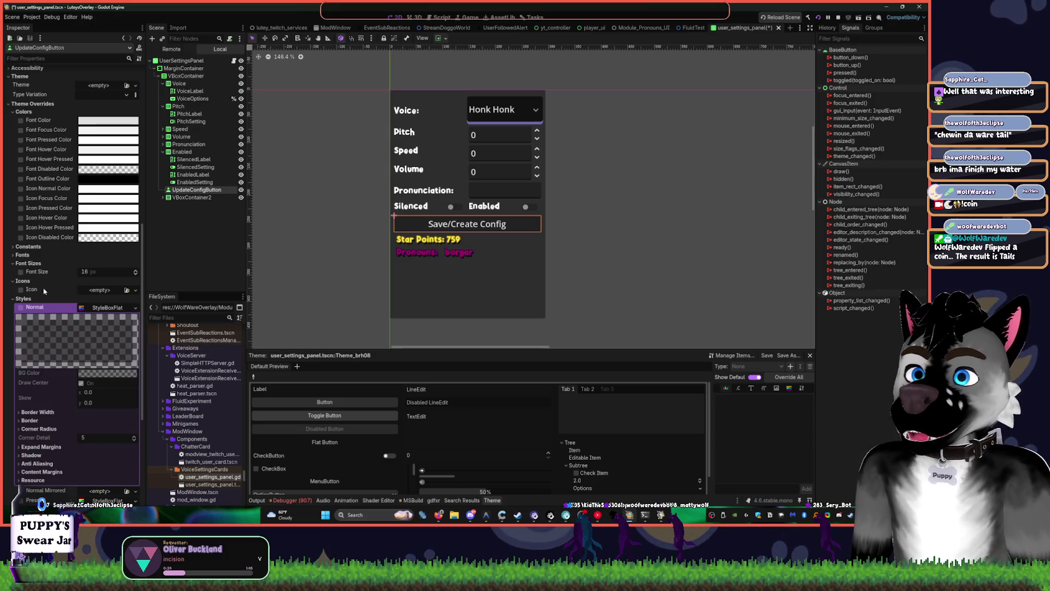
{"action": "left_click", "coordinate": [24, 299]}
{"action": "scroll", "coordinate": [33, 285], "scroll_direction": "up", "scroll_amount": 5}
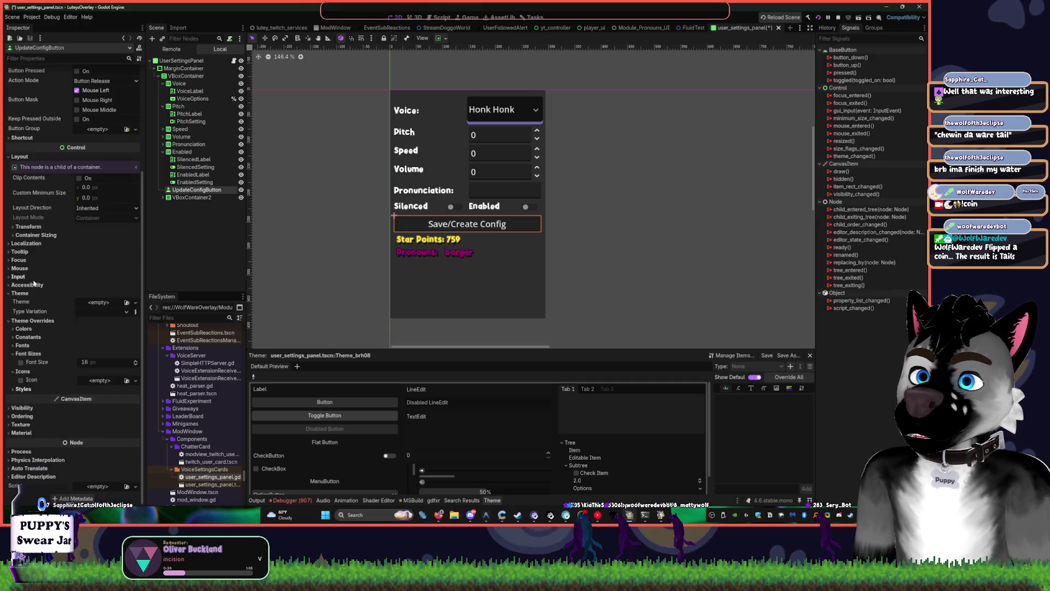
{"action": "scroll", "coordinate": [25, 322], "scroll_direction": "up", "scroll_amount": 3}
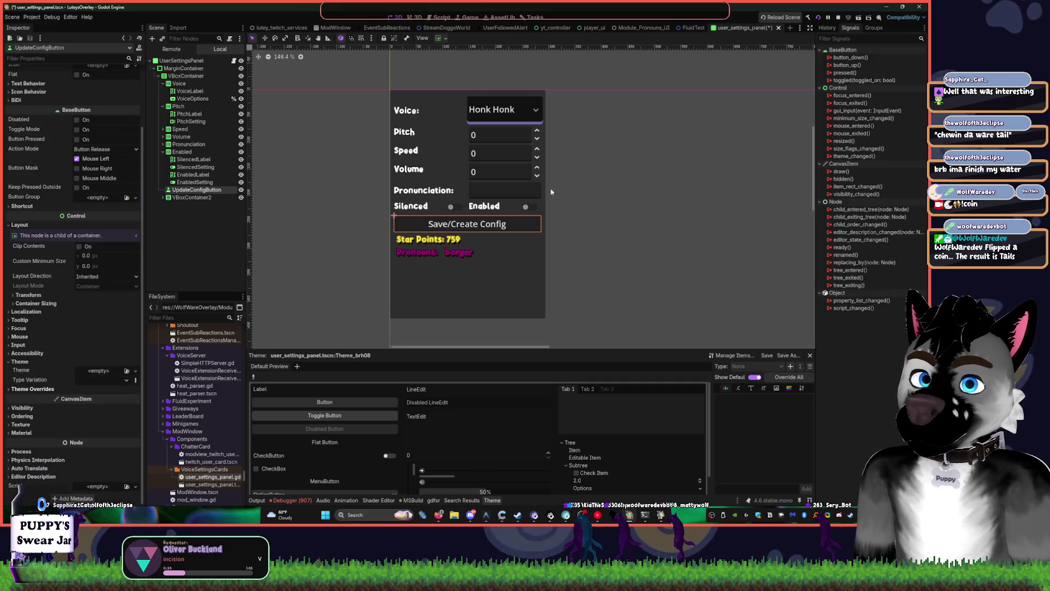
{"action": "scroll", "coordinate": [622, 167], "scroll_direction": "up", "scroll_amount": 1}
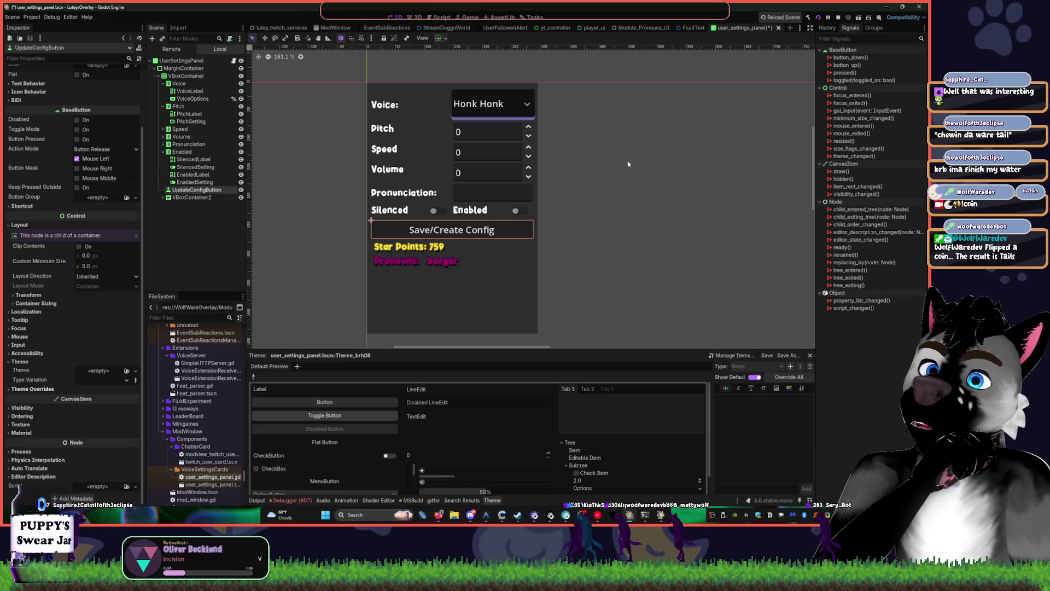
Enable BBCode on SilencedLabel and start typing a [color=] tag before 'Silenced'
{"action": "left_click", "coordinate": [196, 168]}
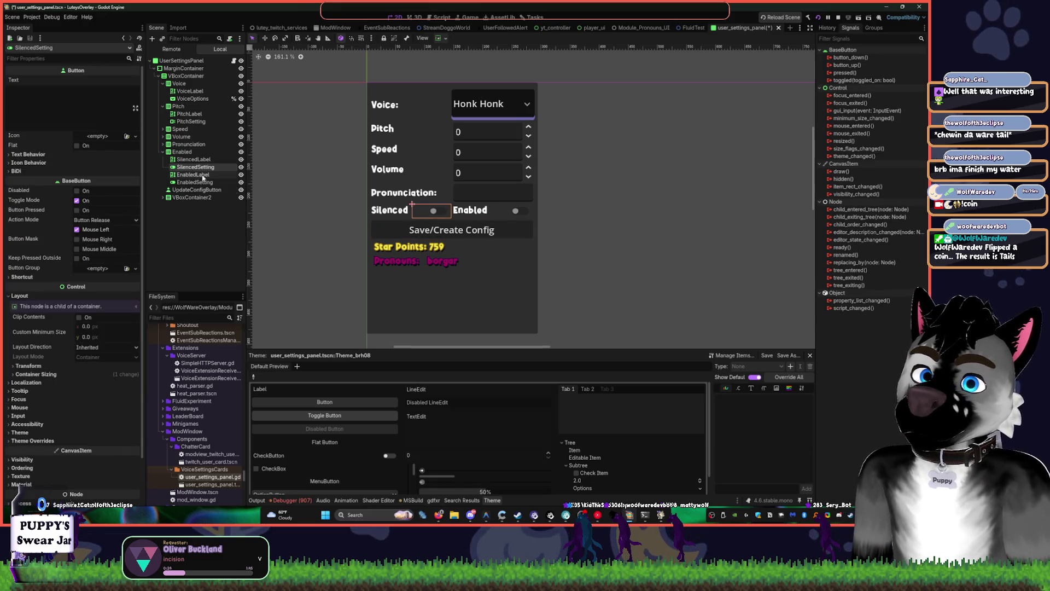
{"action": "left_click", "coordinate": [196, 159]}
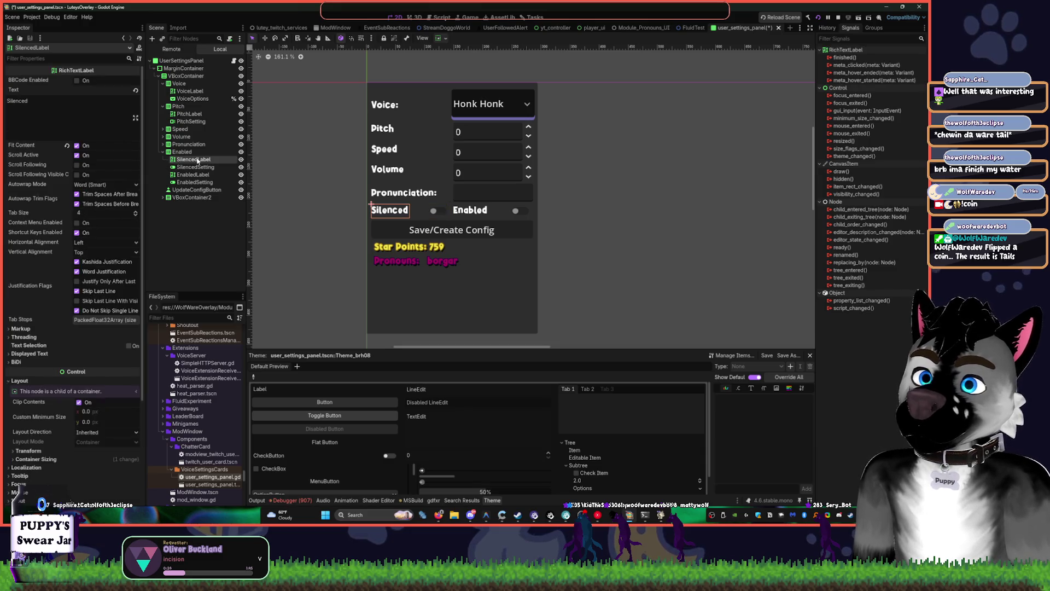
{"action": "scroll", "coordinate": [70, 232], "scroll_direction": "down", "scroll_amount": 5}
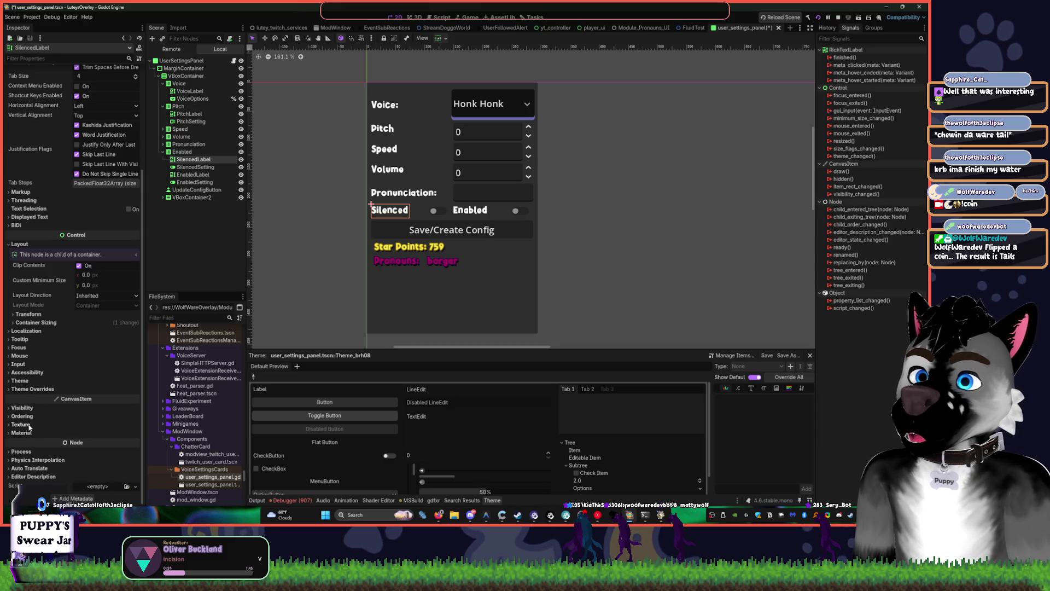
{"action": "scroll", "coordinate": [77, 218], "scroll_direction": "up", "scroll_amount": 5}
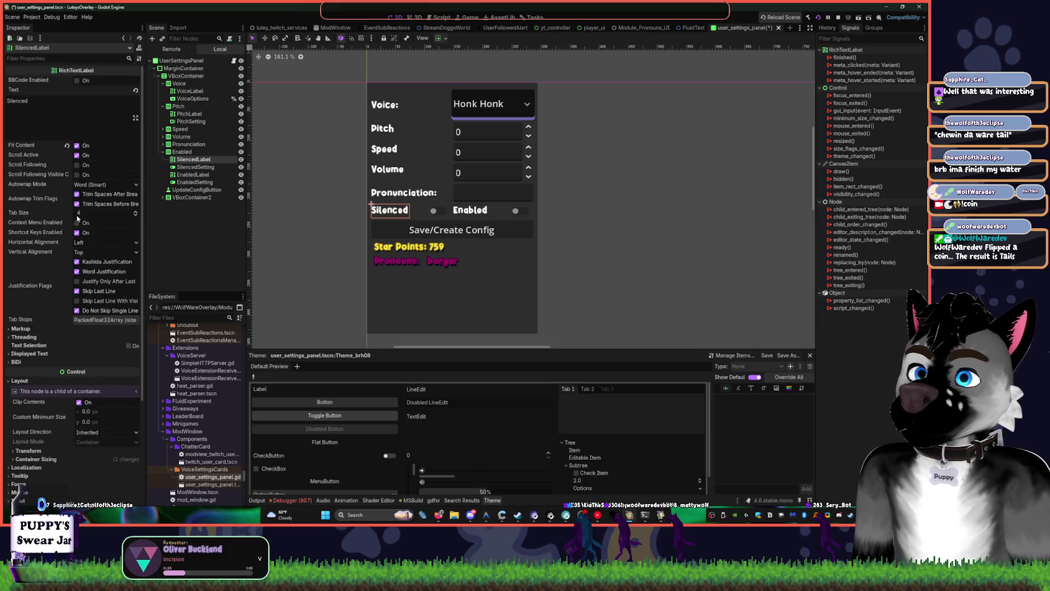
{"action": "left_click", "coordinate": [77, 81]}
{"action": "left_click", "coordinate": [51, 113]}
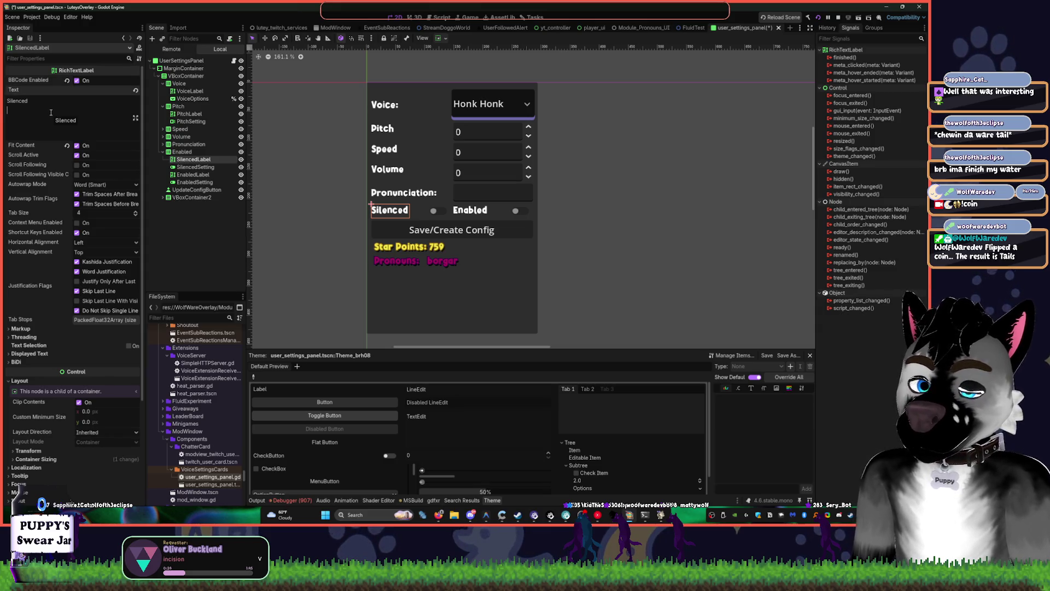
{"action": "type", "text": "[colo"}
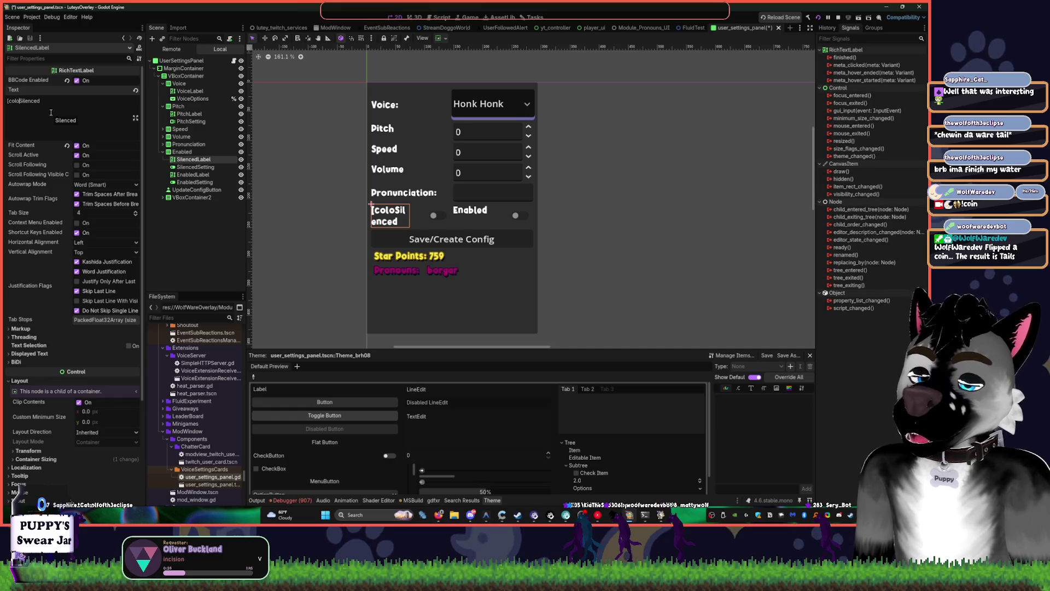
{"action": "type", "text": "r]"}
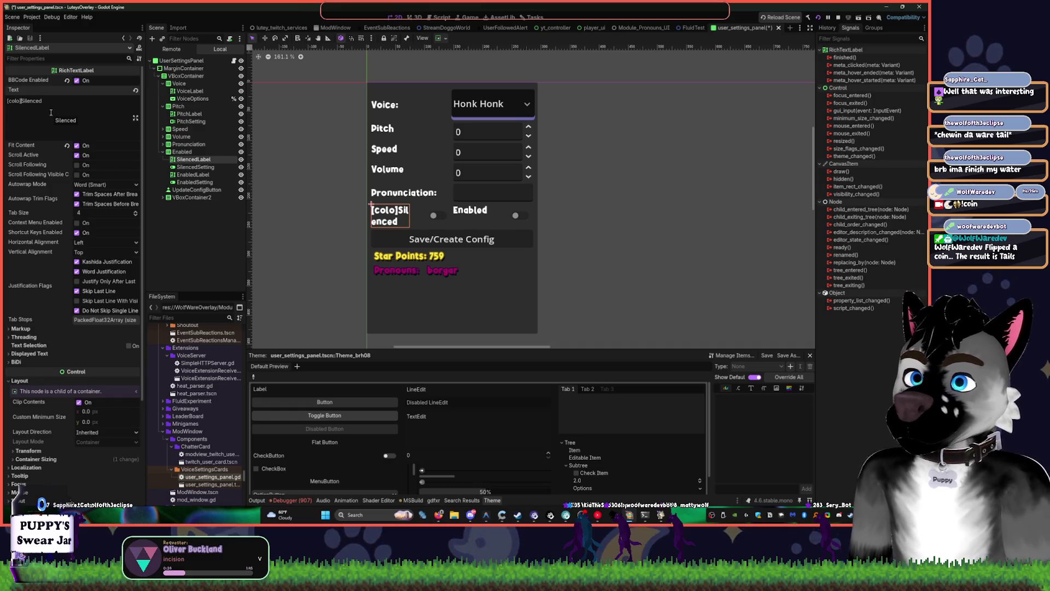
{"action": "type", "text": "r"}
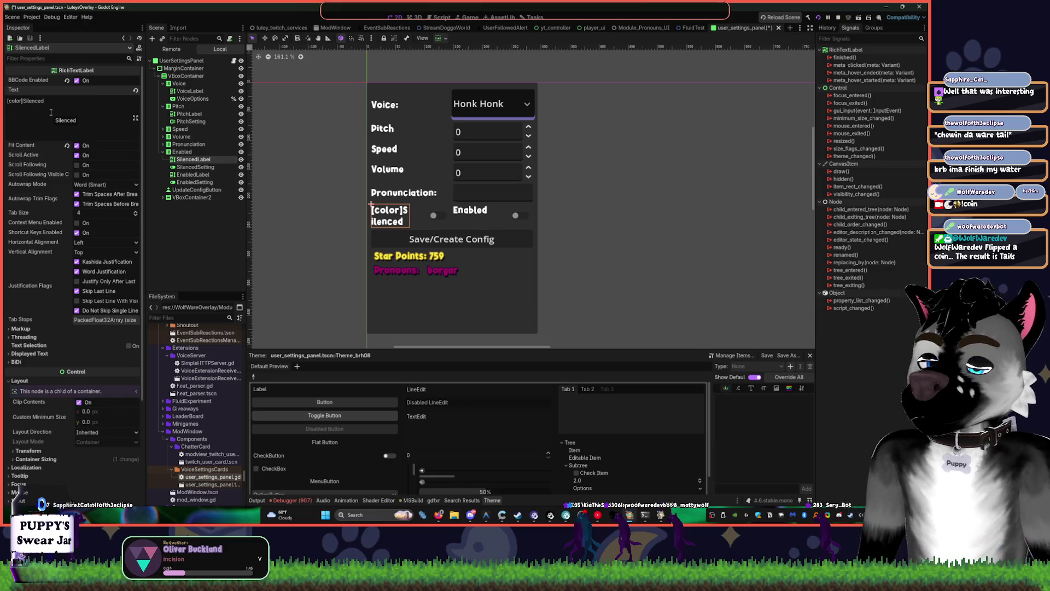
{"action": "type", "text": "="}
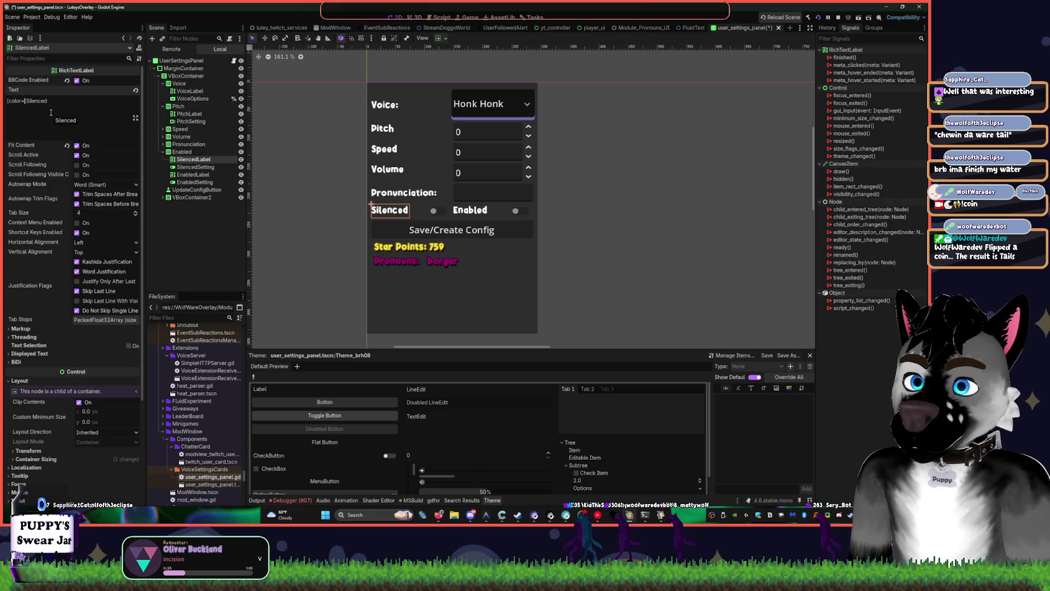
Settle the colour tag on [color=ff3333]Silenced and deselect to preview the red label
{"action": "type", "text": "3"}
{"action": "key", "text": "BackSpace"}
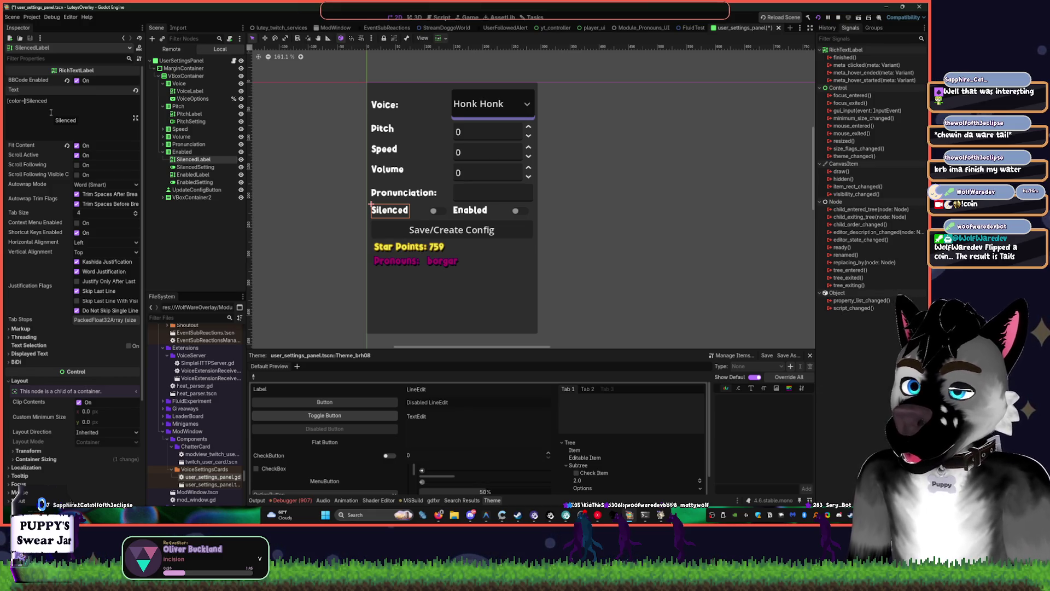
{"action": "type", "text": "b"}
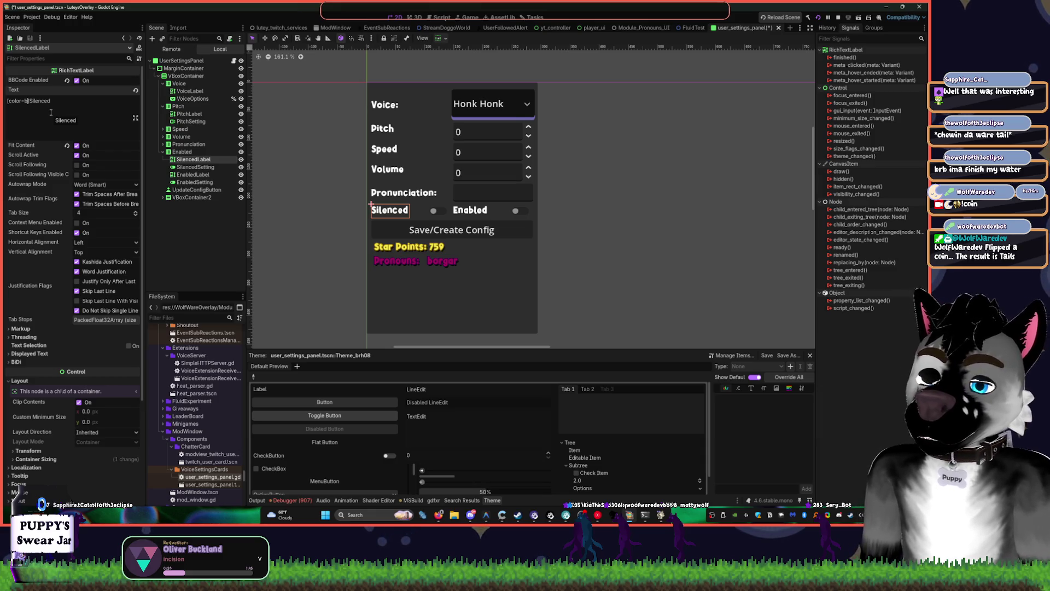
{"action": "type", "text": "3"}
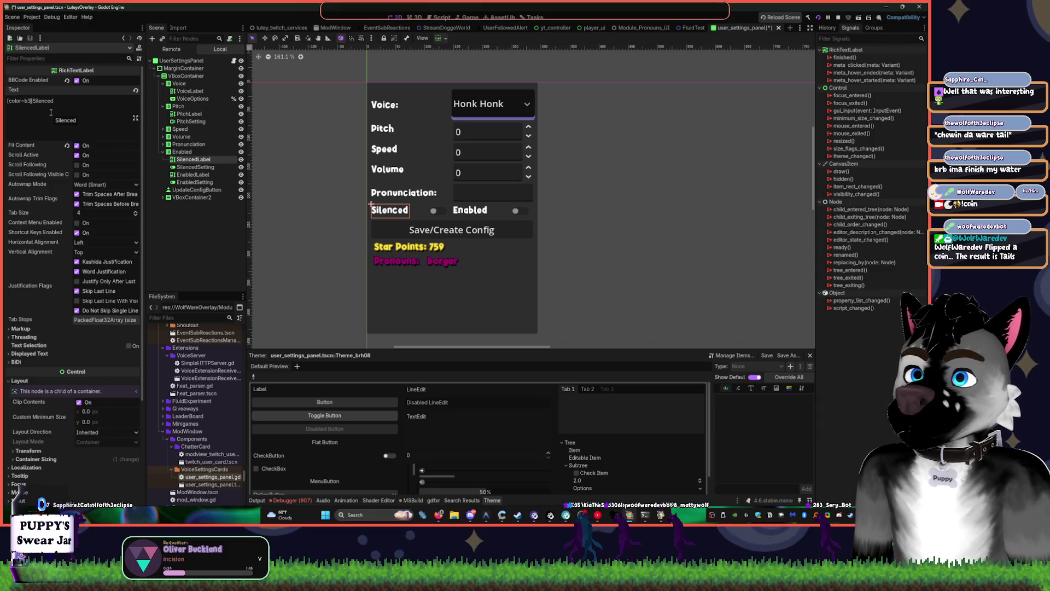
{"action": "type", "text": "dddd"}
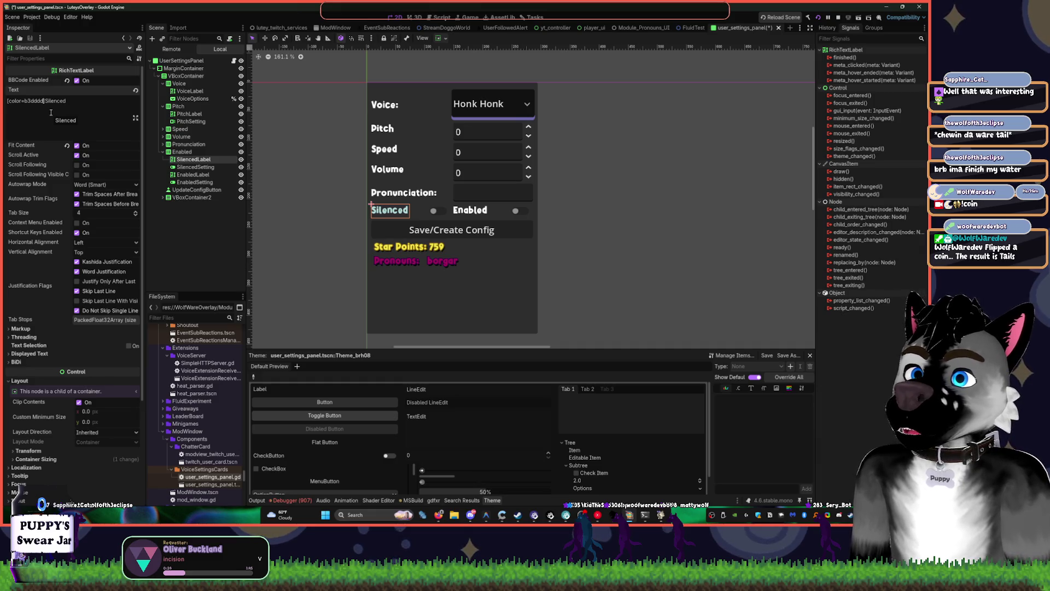
{"action": "key", "text": "Right"}
{"action": "key", "text": "Right"}
{"action": "key", "text": "Right"}
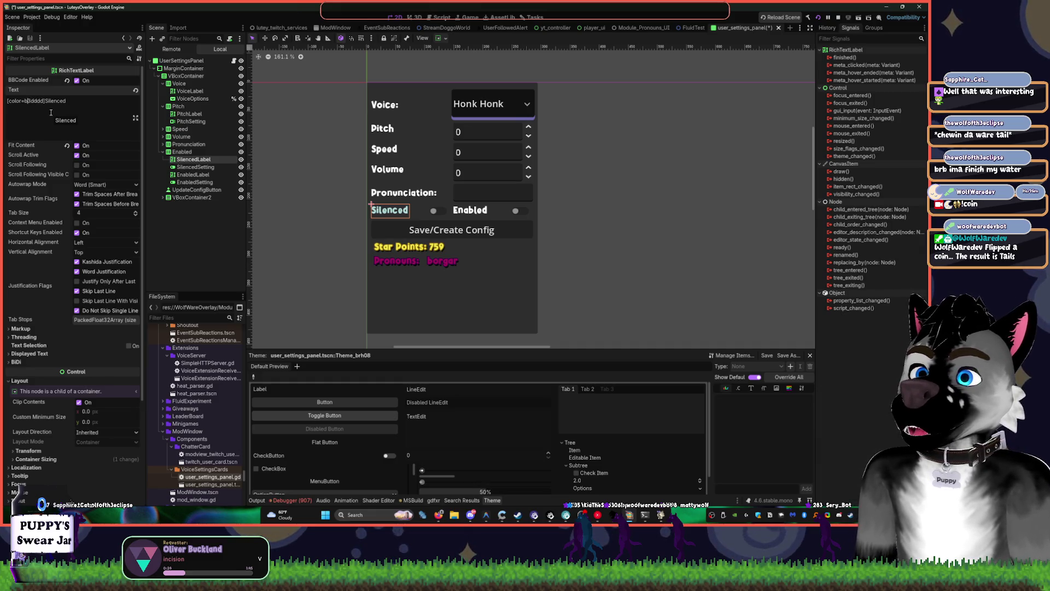
{"action": "key", "text": "BackSpace"}
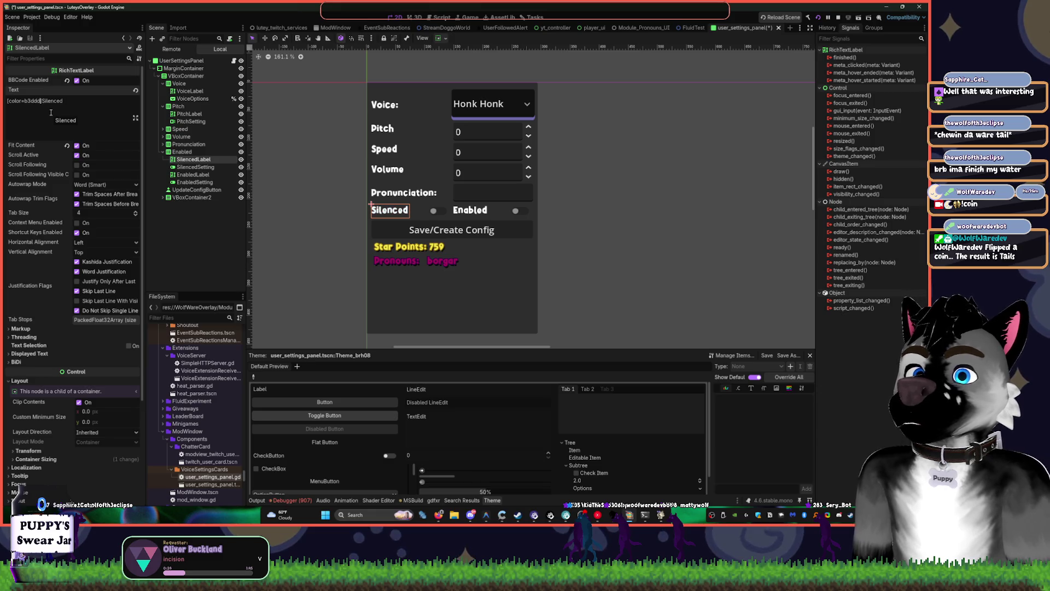
{"action": "key", "text": "BackSpace"}
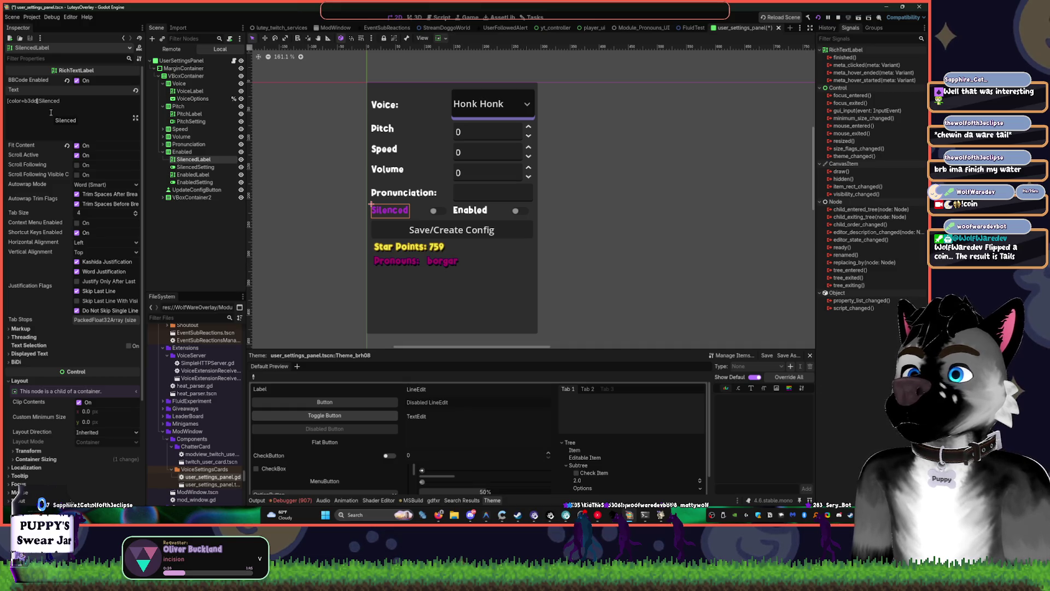
{"action": "type", "text": "dd"}
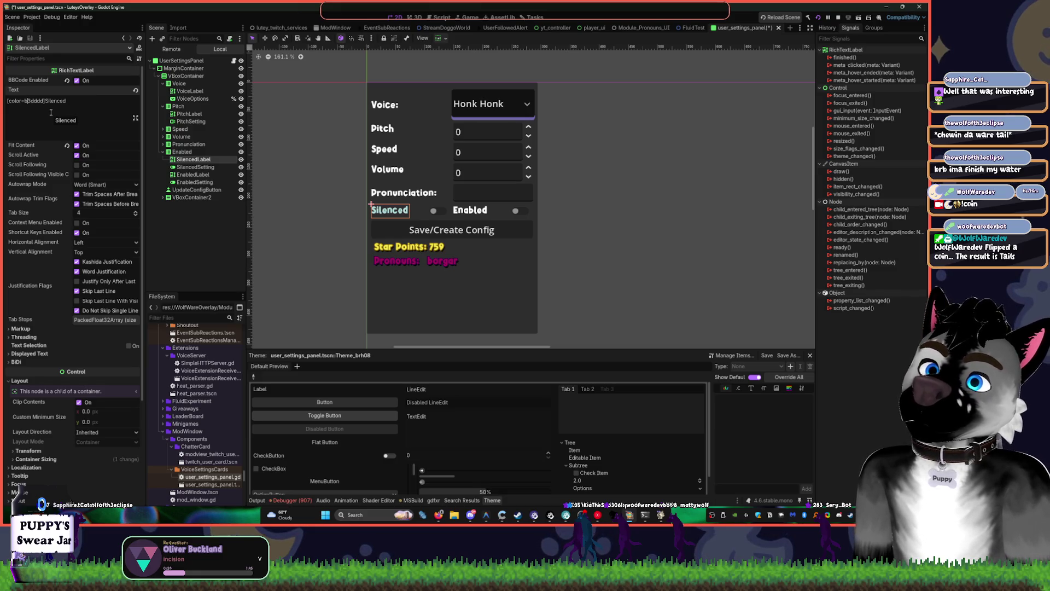
{"action": "type", "text": "a"}
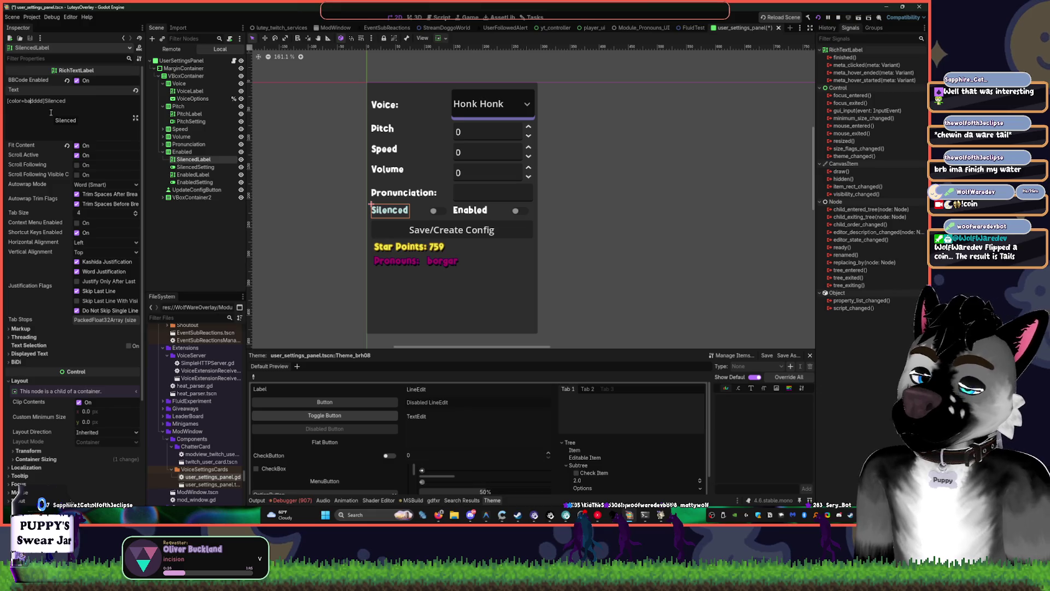
{"action": "key", "text": "BackSpace"}
{"action": "key", "text": "BackSpace"}
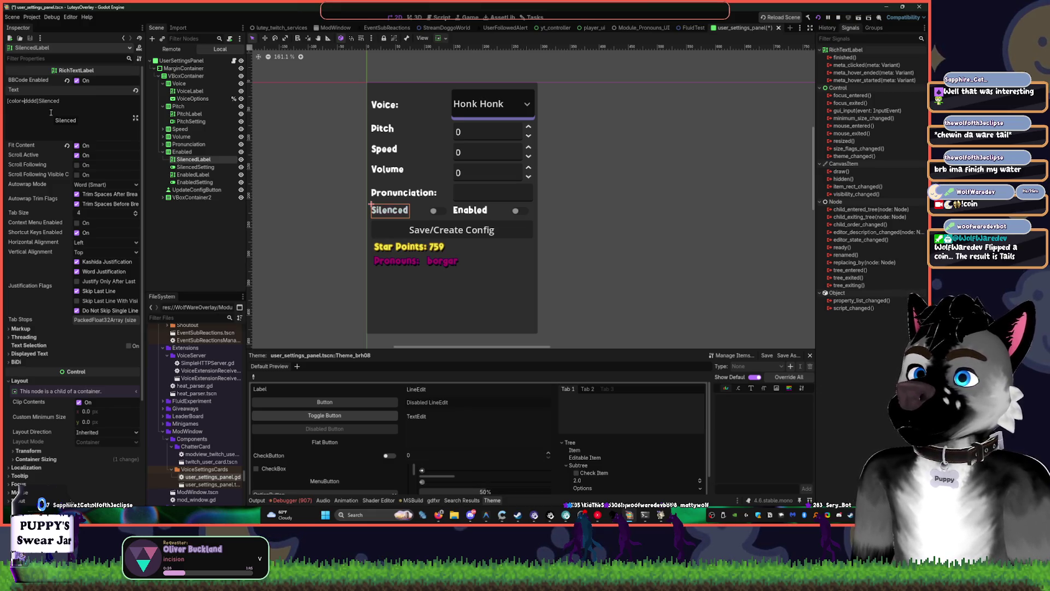
{"action": "type", "text": "ff"}
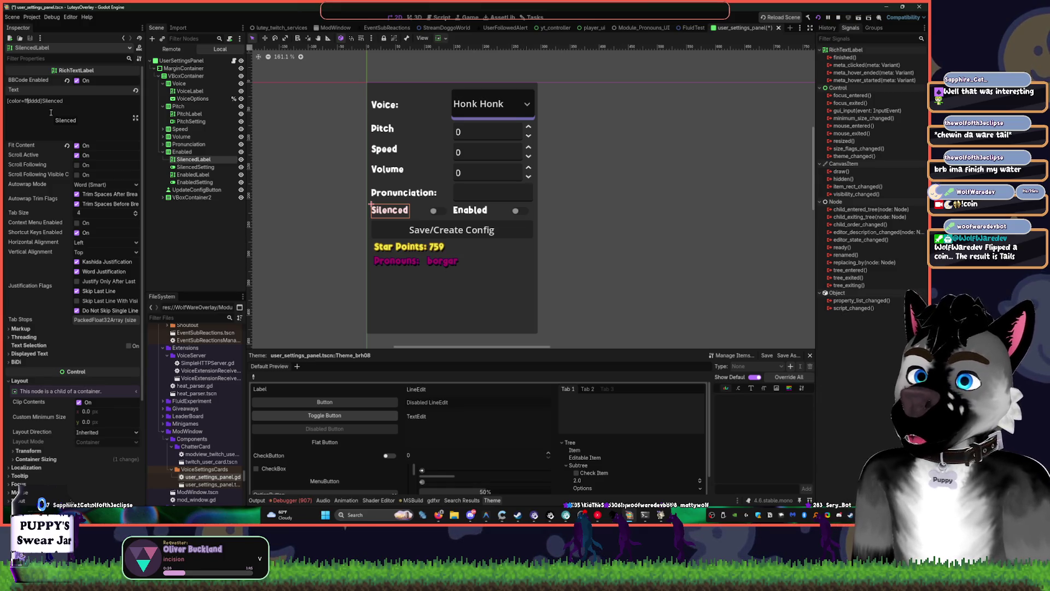
{"action": "key", "text": "BackSpace"}
{"action": "key", "text": "BackSpace"}
{"action": "key", "text": "BackSpace"}
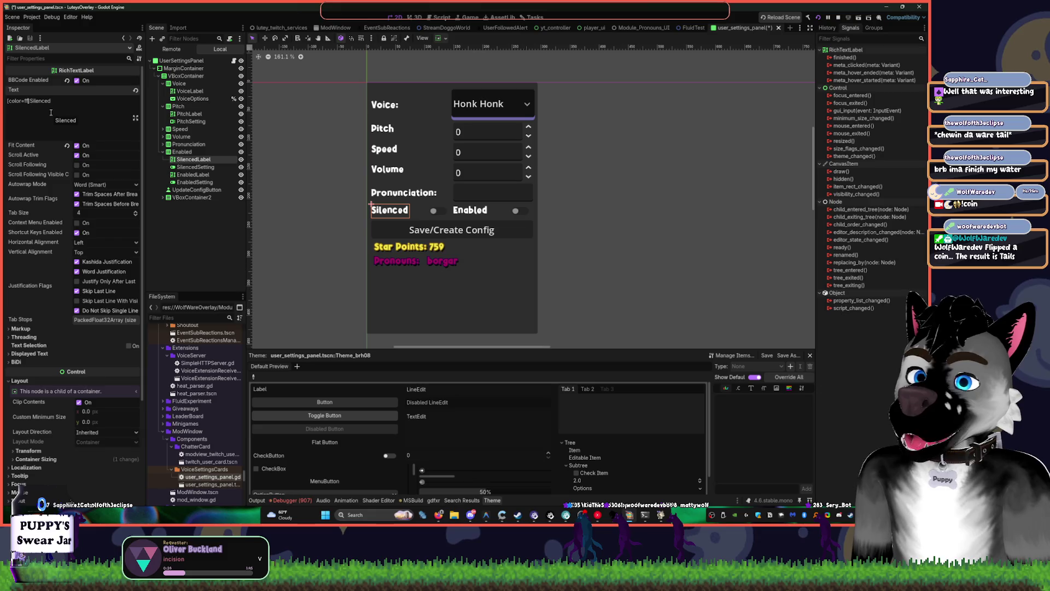
{"action": "type", "text": "3333"}
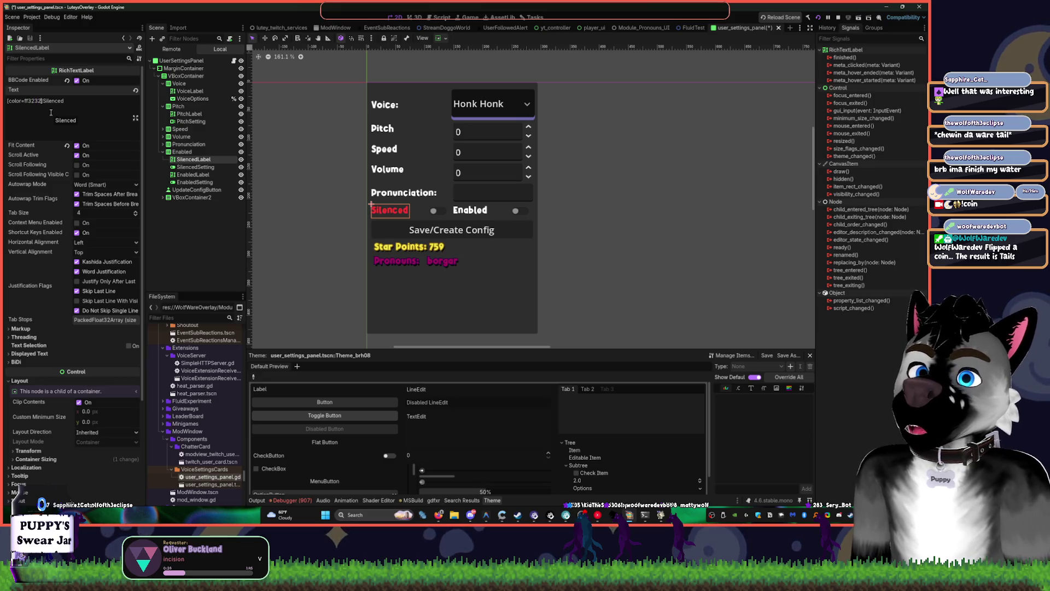
{"action": "left_click", "coordinate": [563, 209]}
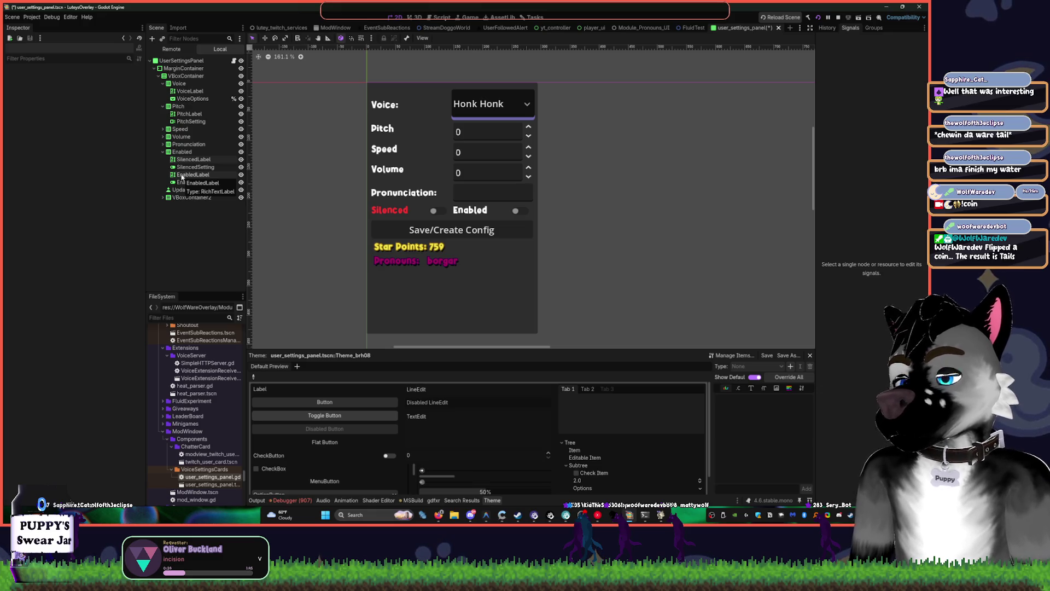
Change the PrLabel text from Pronunciation to 'Rename'
{"action": "left_click", "coordinate": [192, 144]}
{"action": "left_click", "coordinate": [164, 144]}
{"action": "left_click", "coordinate": [186, 152]}
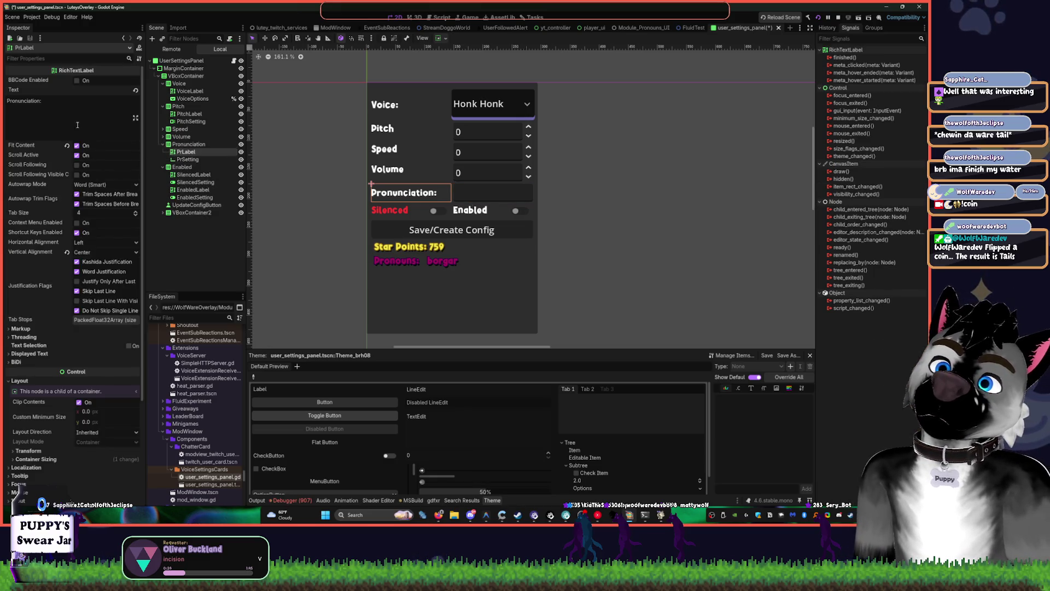
{"action": "double_click", "coordinate": [37, 101]}
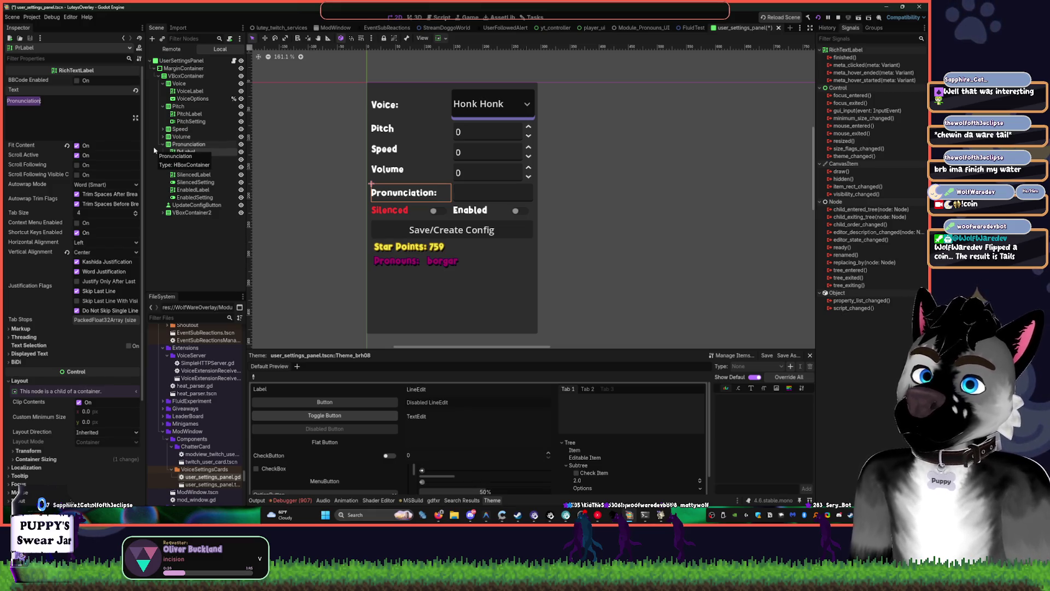
{"action": "type", "text": "Ren"}
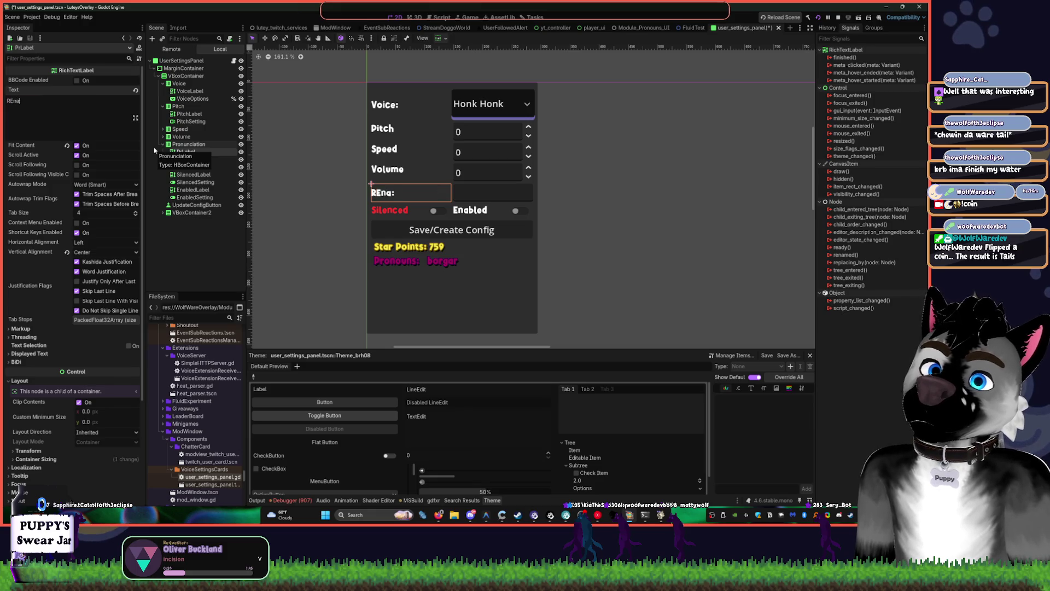
{"action": "type", "text": "ame"}
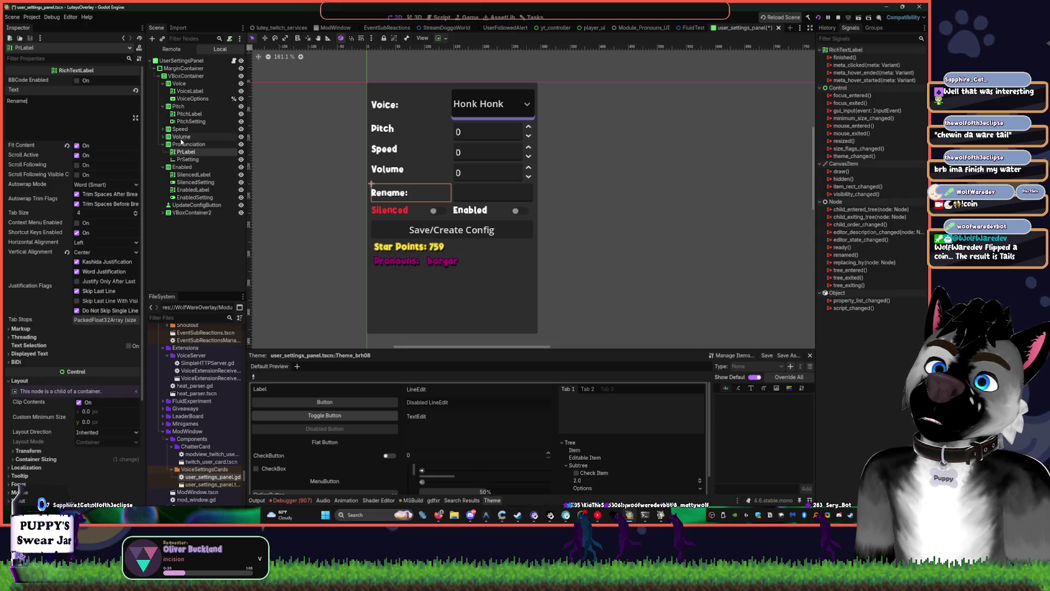
Delete the trailing colons from the Rename and Voice label texts
{"action": "left_click", "coordinate": [163, 136]}
{"action": "left_click", "coordinate": [185, 144]}
{"action": "left_click", "coordinate": [82, 113]}
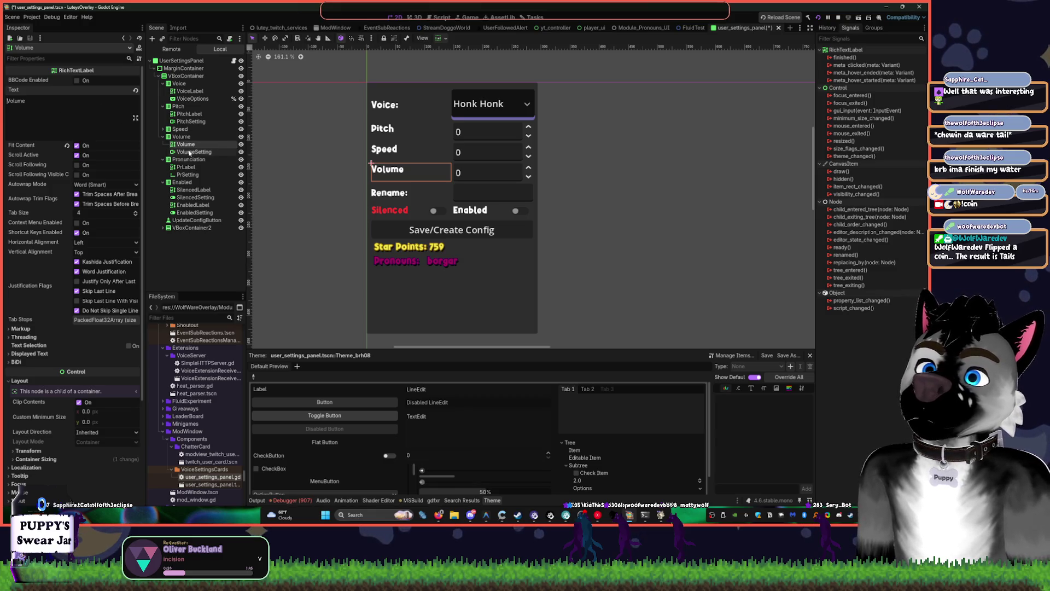
{"action": "left_click", "coordinate": [195, 167]}
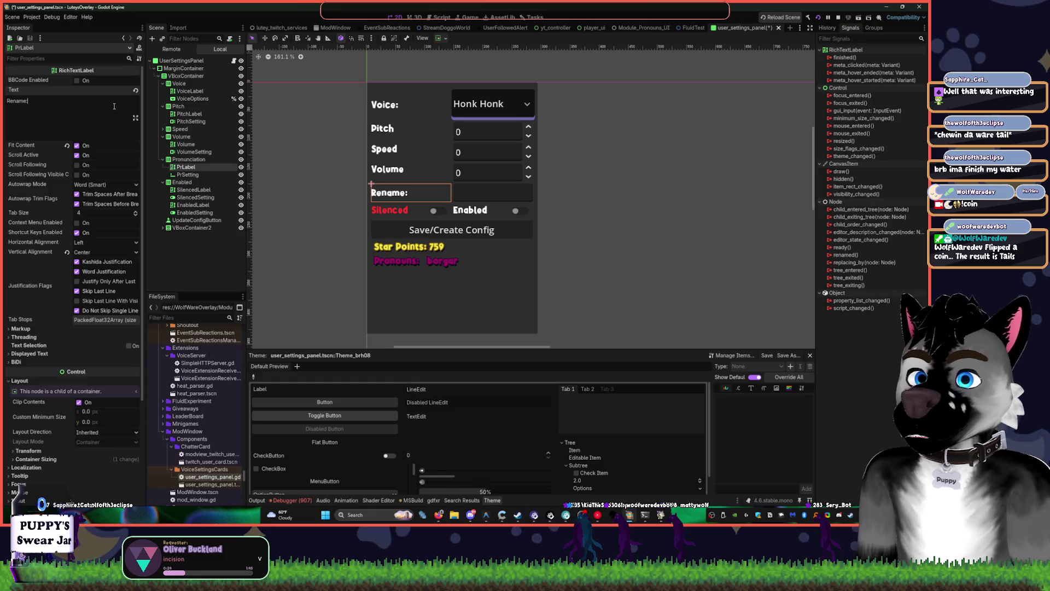
{"action": "key", "text": "BackSpace"}
{"action": "left_click", "coordinate": [190, 91]}
{"action": "left_click", "coordinate": [82, 106]}
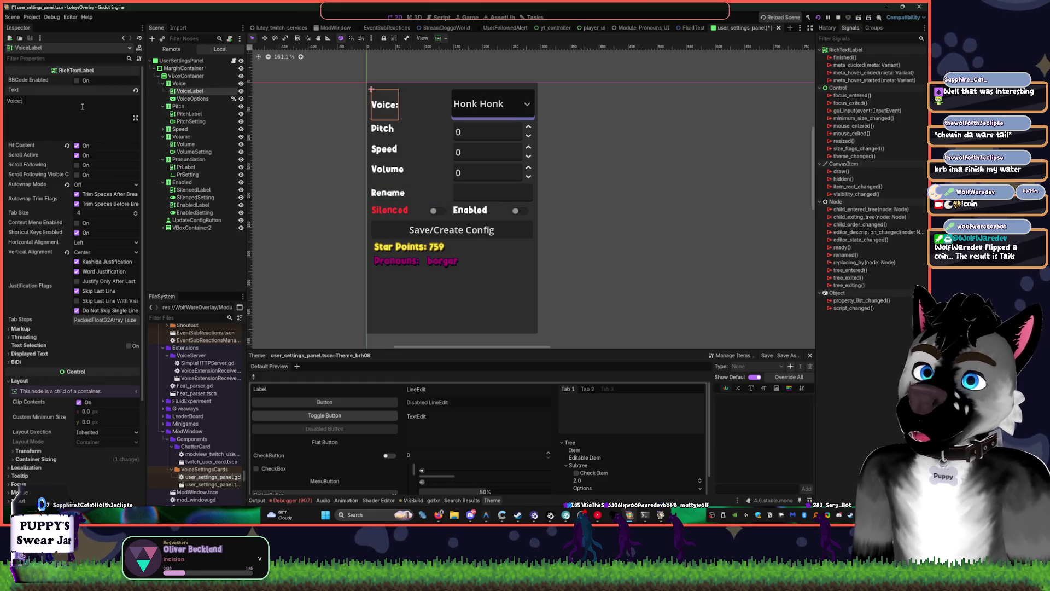
{"action": "key", "text": "BackSpace"}
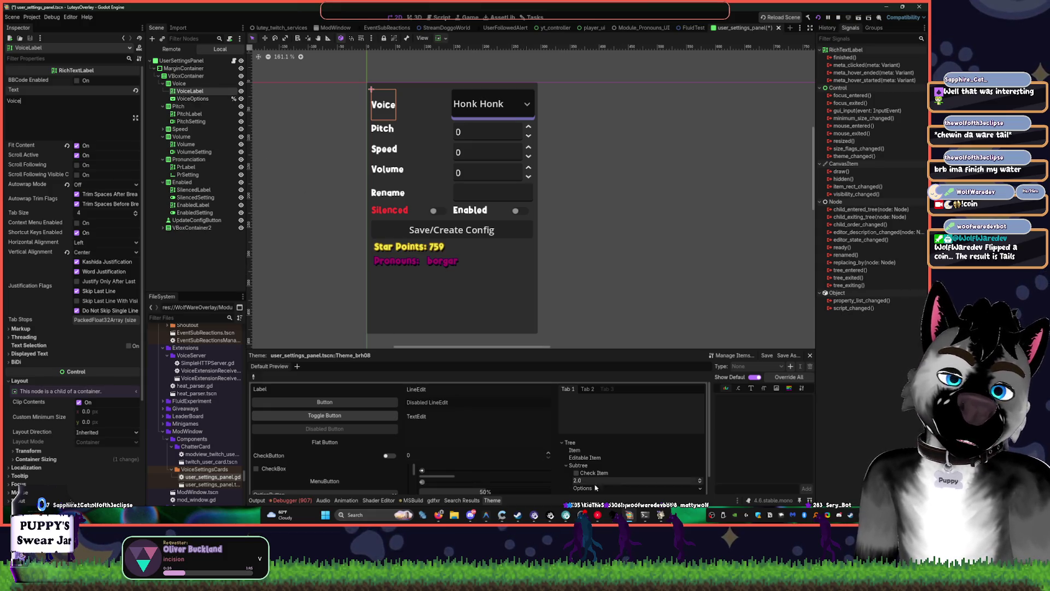
Bring up and then hide the YouTube Music player, and select the VoiceOptions dropdown
{"action": "left_click", "coordinate": [597, 515]}
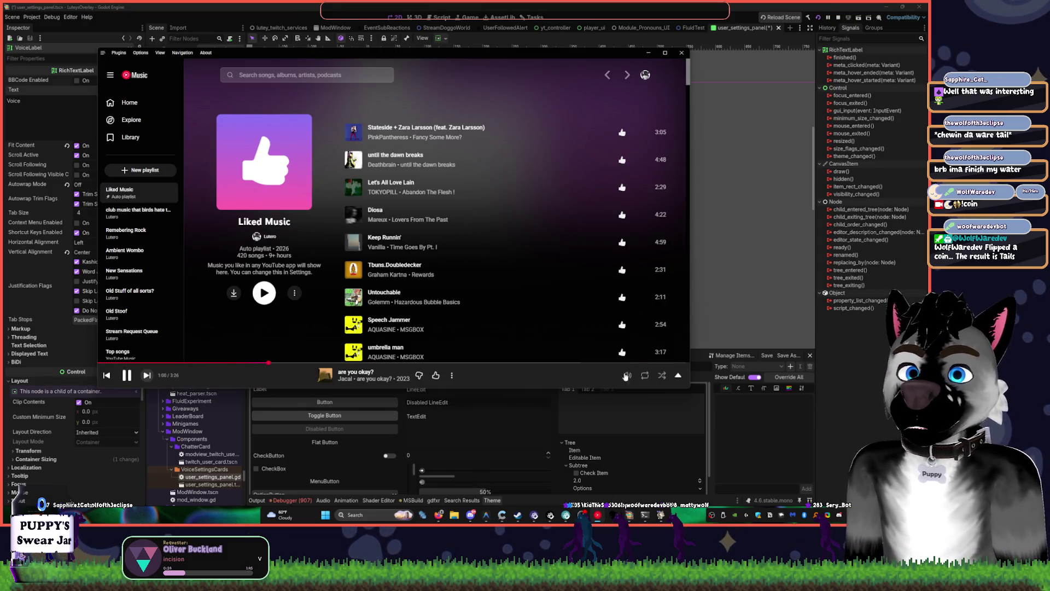
{"action": "left_click", "coordinate": [596, 6]}
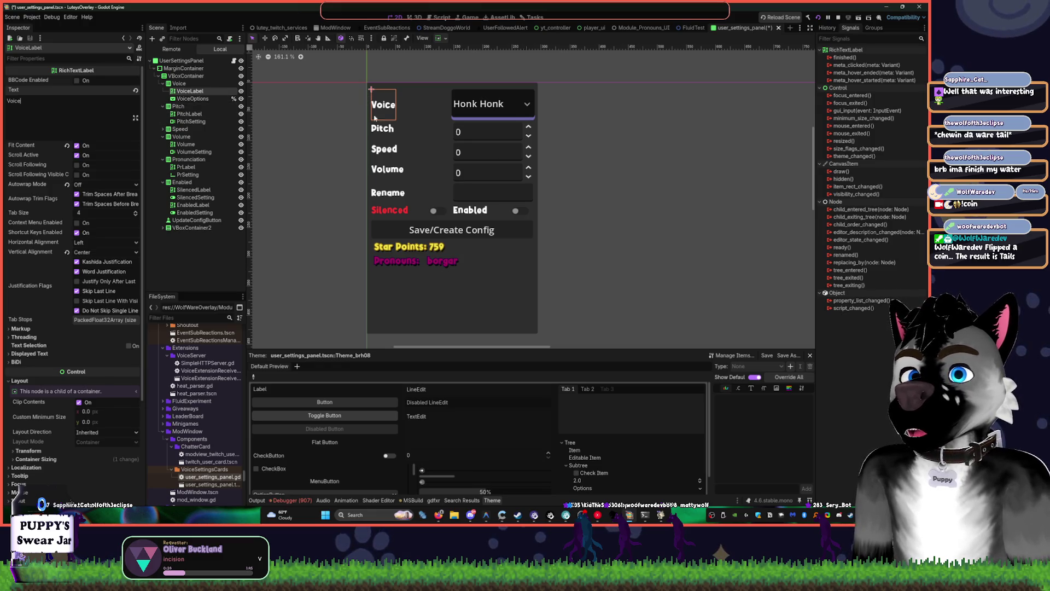
{"action": "left_click", "coordinate": [197, 99]}
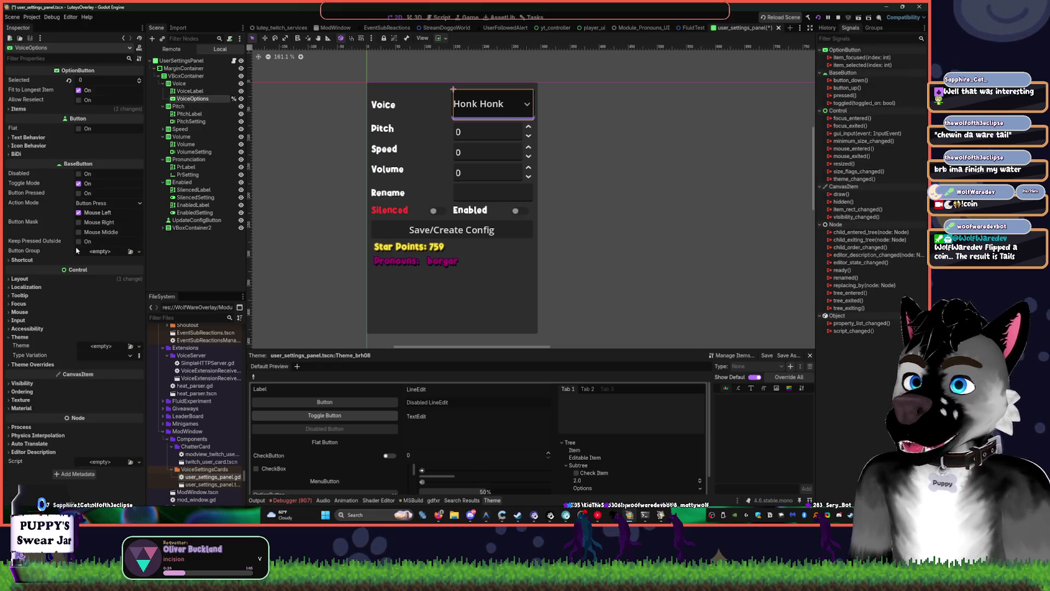
Review the voice dropdown's theme overrides, items list and text behaviour settings
{"action": "left_click", "coordinate": [44, 364]}
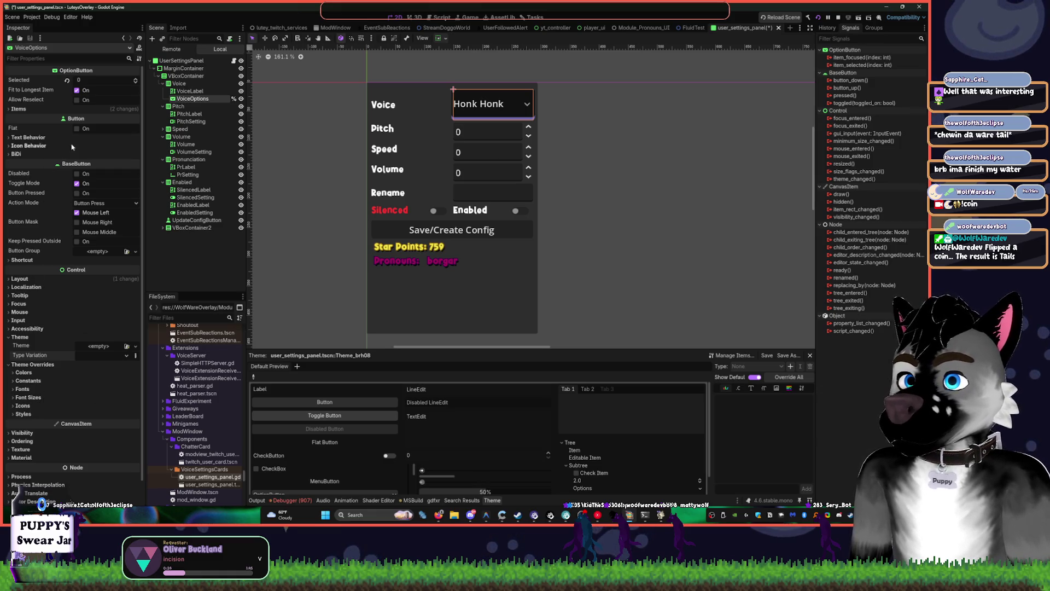
{"action": "left_click", "coordinate": [24, 109]}
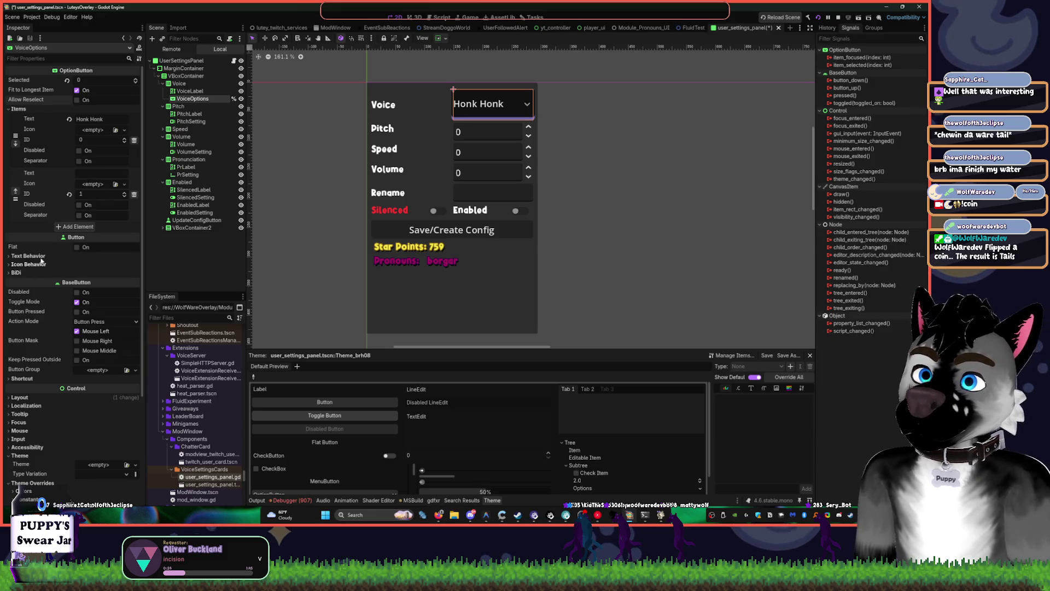
{"action": "left_click", "coordinate": [18, 109]}
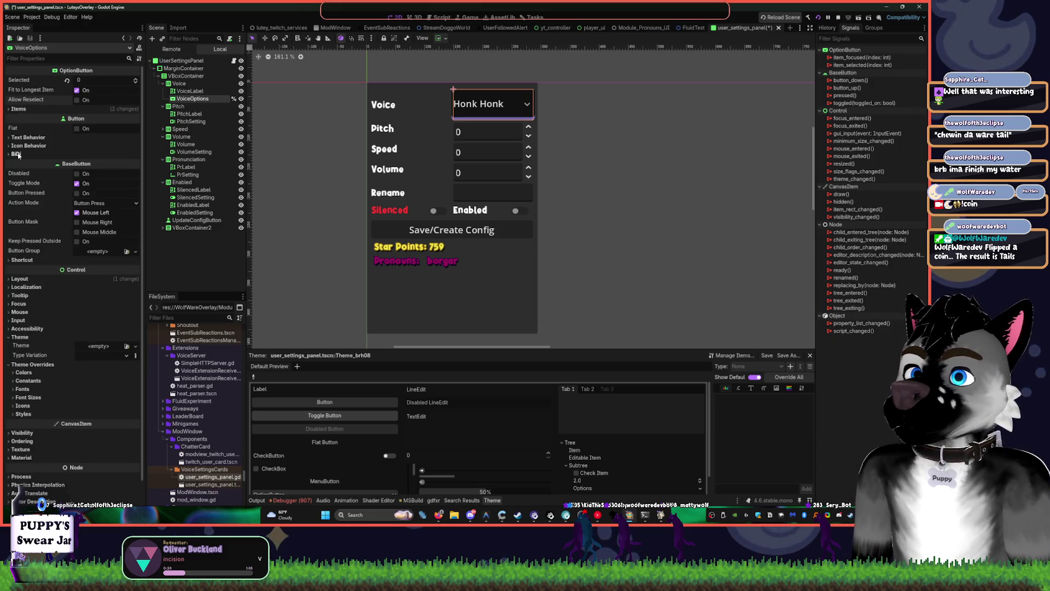
{"action": "left_click", "coordinate": [19, 138]}
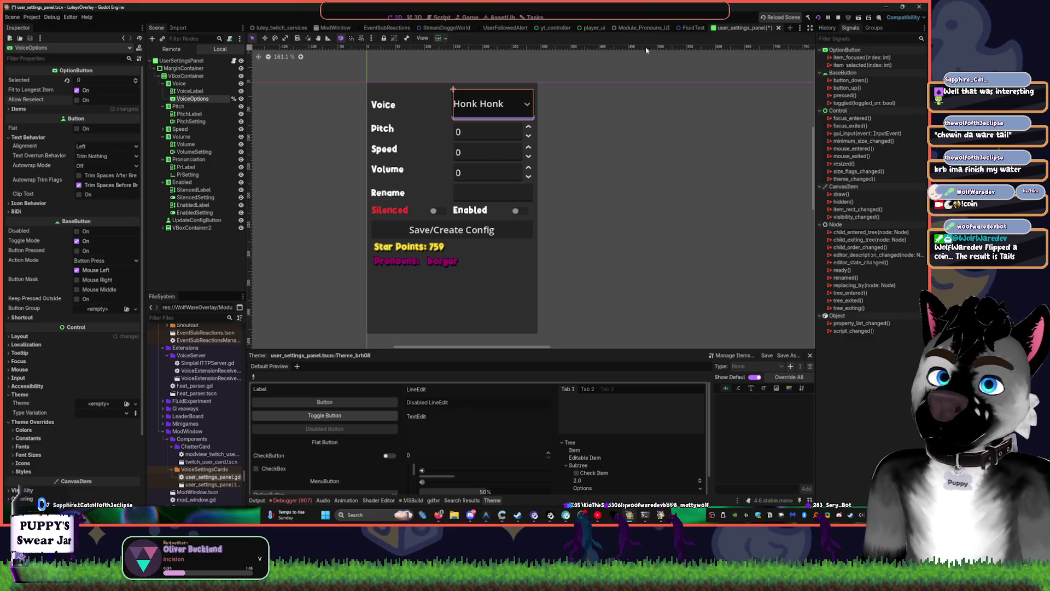
Close the FluidTest scene and select the Voice row container in the settings panel
{"action": "left_click", "coordinate": [683, 28]}
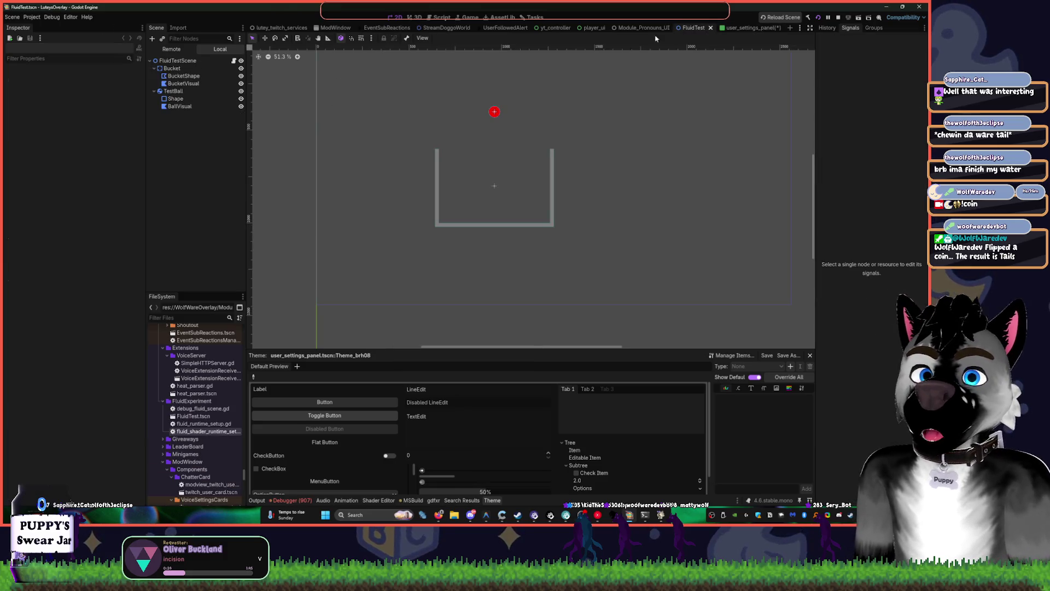
{"action": "key", "text": "ctrl+shift+w"}
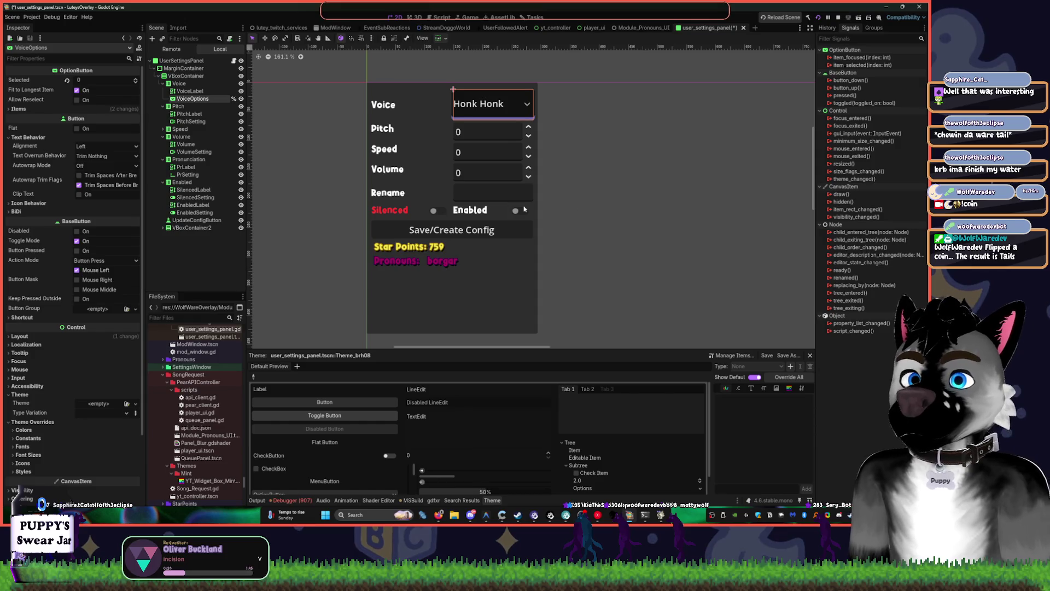
{"action": "left_click", "coordinate": [414, 99]}
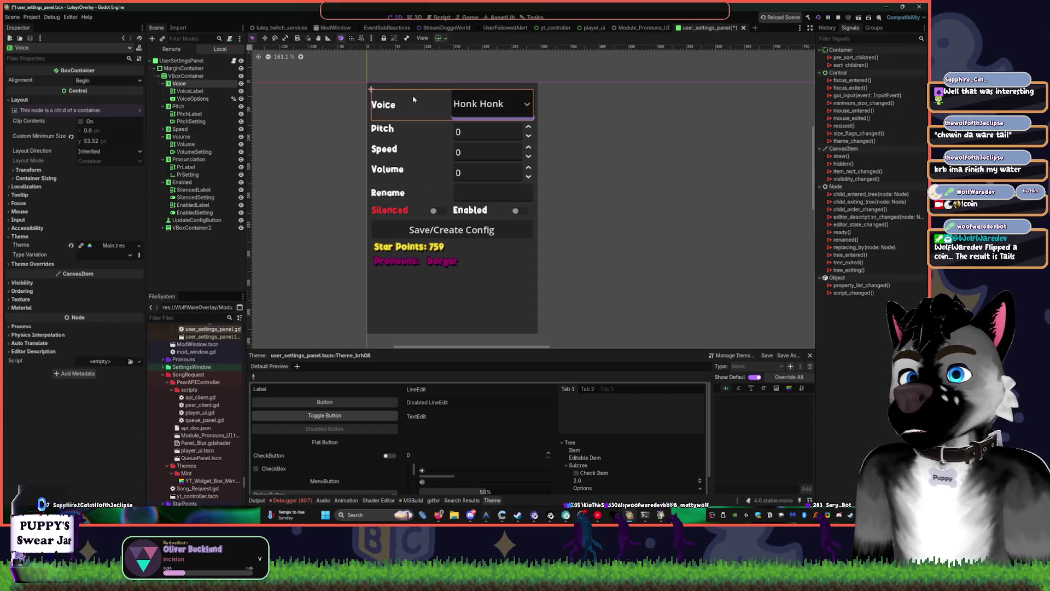
Quick-load BubbleHighlight_Panel.tres as the UserSettingsPanel's Panel style override
{"action": "left_click", "coordinate": [389, 86]}
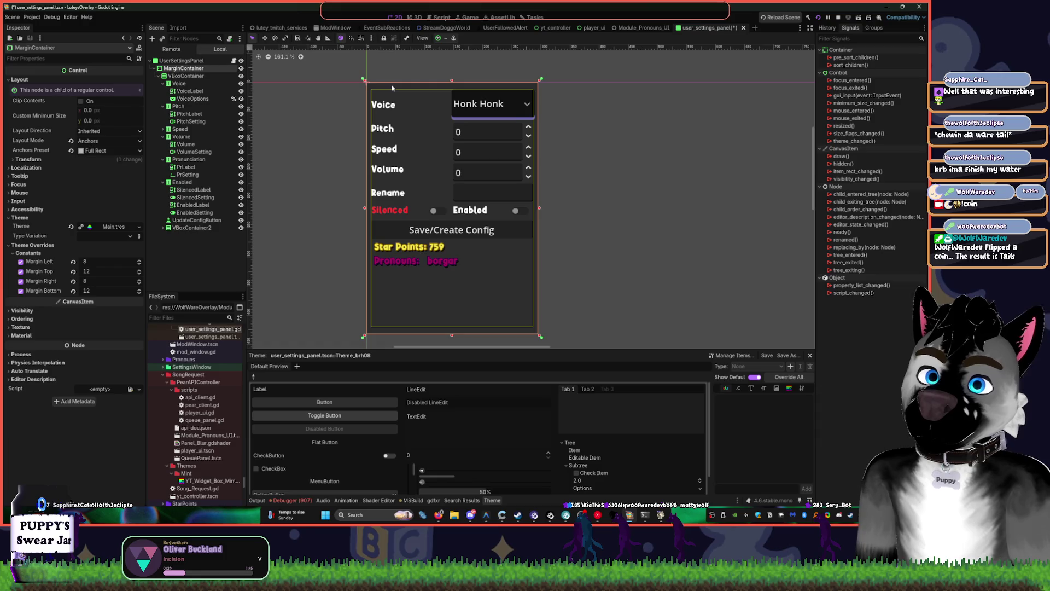
{"action": "left_click", "coordinate": [182, 61]}
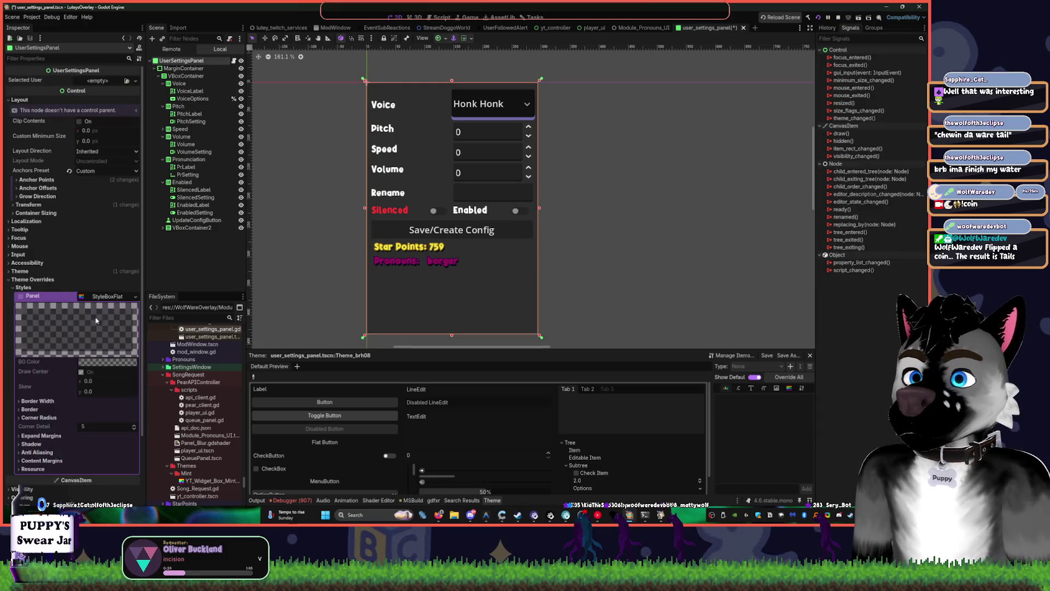
{"action": "left_click", "coordinate": [135, 296]}
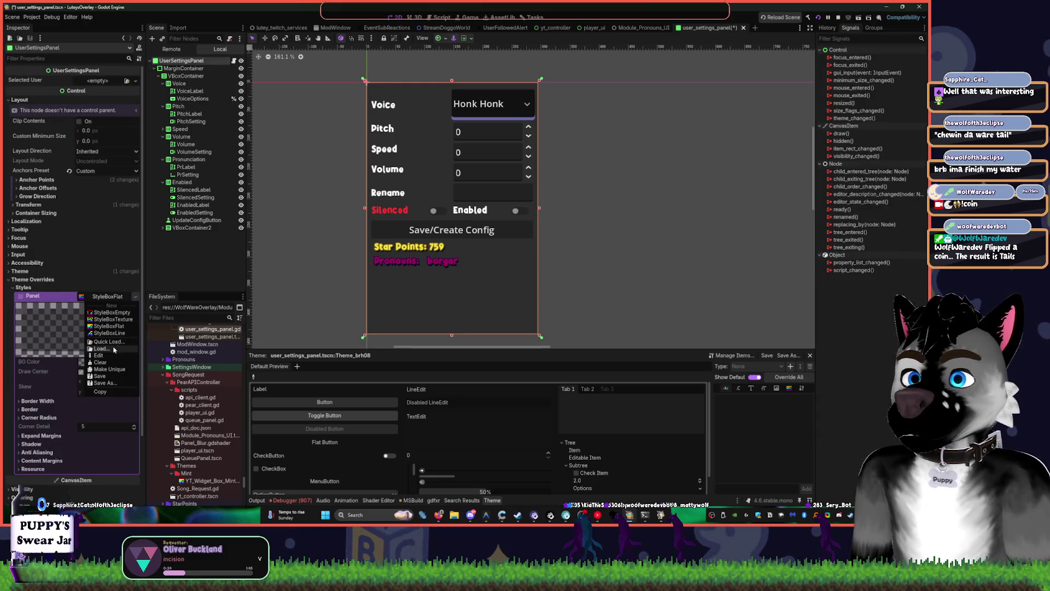
{"action": "left_click", "coordinate": [109, 349]}
{"action": "double_click", "coordinate": [391, 169]}
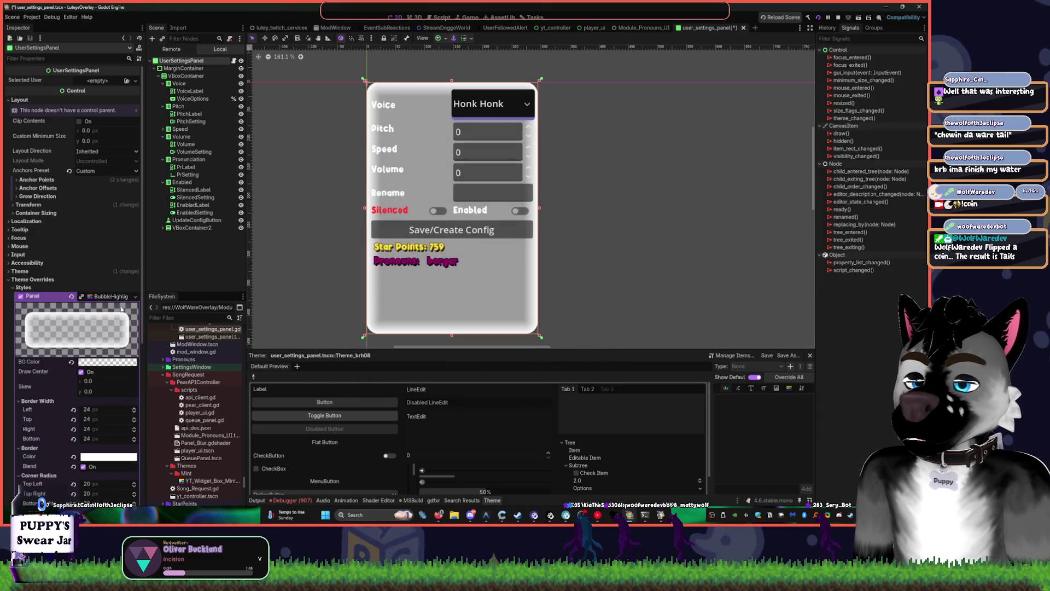
Experiment with transparent background and border colours on the bubble style, undoing and redoing the change
{"action": "left_click", "coordinate": [104, 363]}
{"action": "left_click_drag", "start_coordinate": [94, 319], "coordinate": [59, 318]}
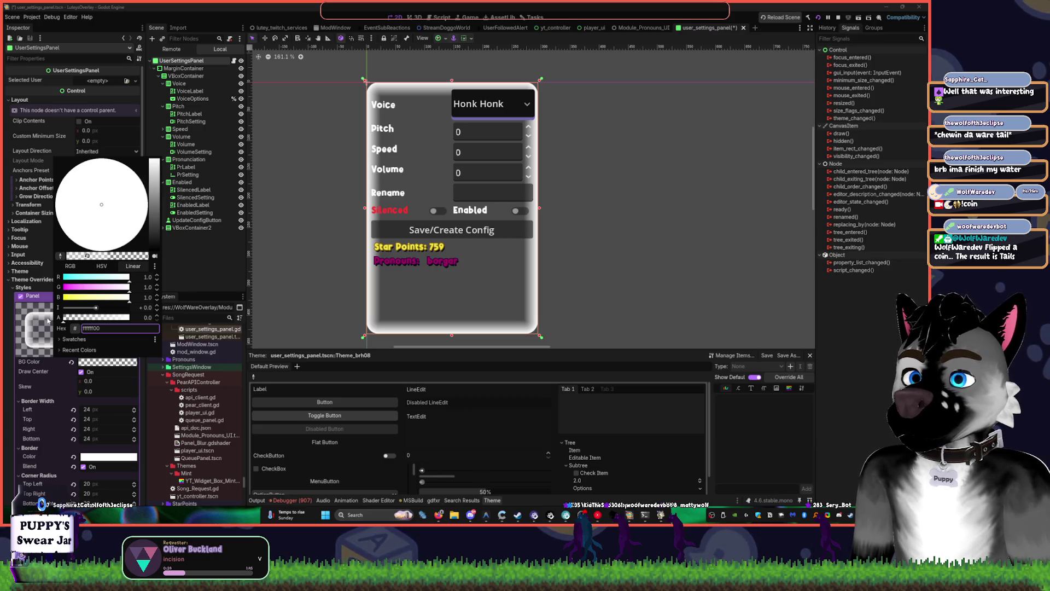
{"action": "left_click", "coordinate": [84, 455]}
{"action": "left_click", "coordinate": [84, 455]}
{"action": "mouse_move", "coordinate": [129, 411]}
{"action": "left_mouse_down"}
{"action": "mouse_move", "coordinate": [64, 414]}
{"action": "mouse_move", "coordinate": [76, 414]}
{"action": "left_mouse_up"}
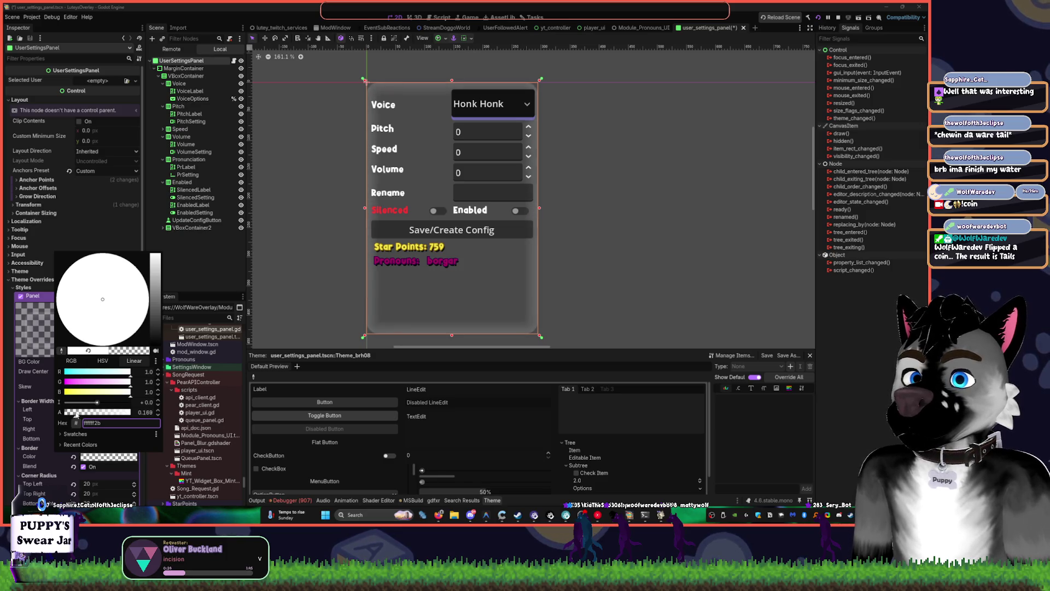
{"action": "left_click", "coordinate": [180, 294]}
{"action": "scroll", "coordinate": [89, 434], "scroll_direction": "down", "scroll_amount": 5}
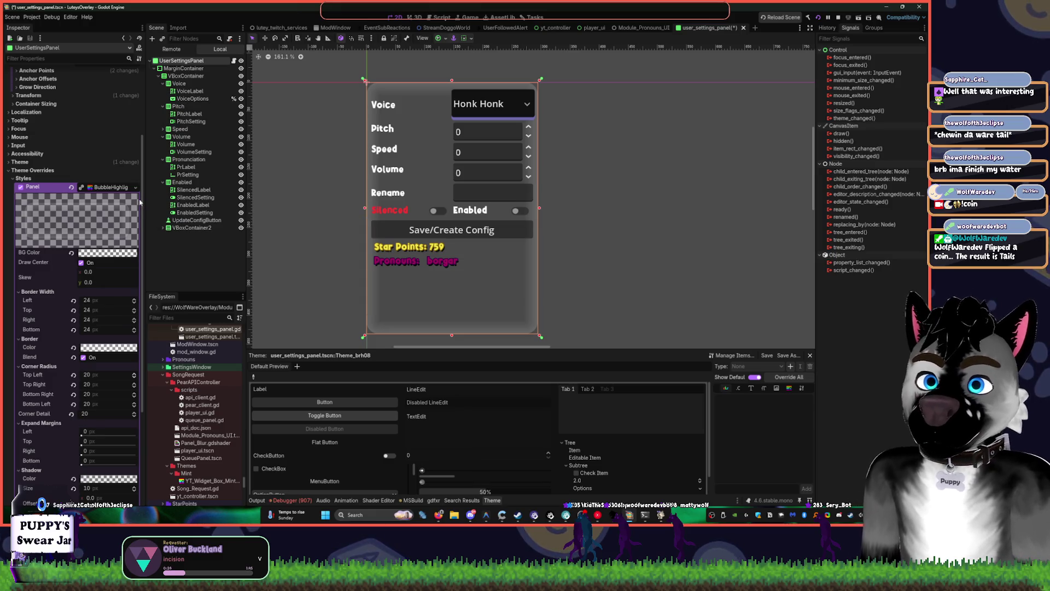
{"action": "key", "text": "ctrl+z"}
{"action": "key", "text": "ctrl+z"}
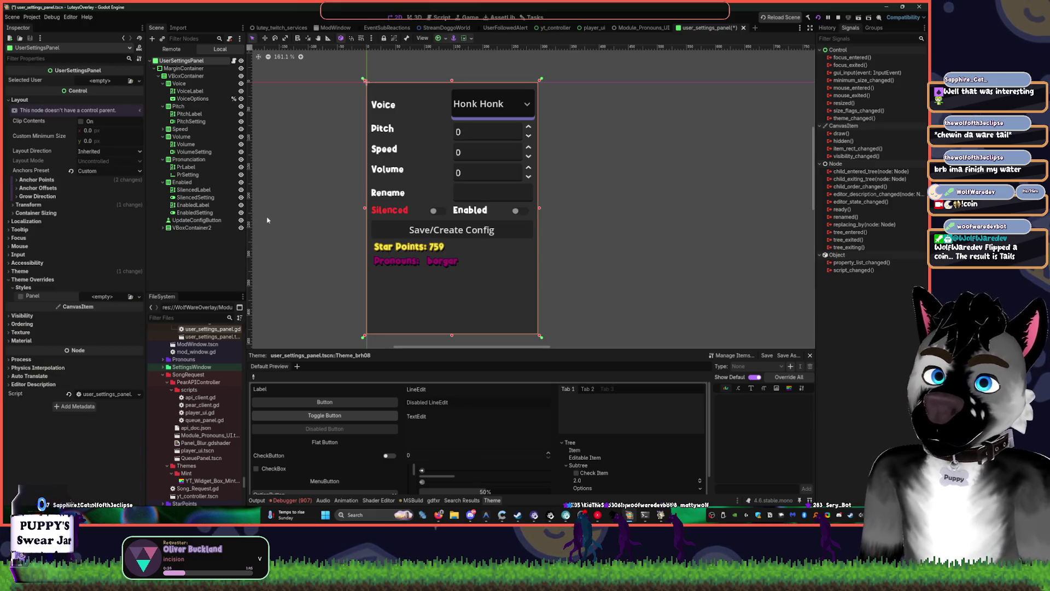
{"action": "key", "text": "ctrl+shift+z"}
{"action": "left_click", "coordinate": [134, 296]}
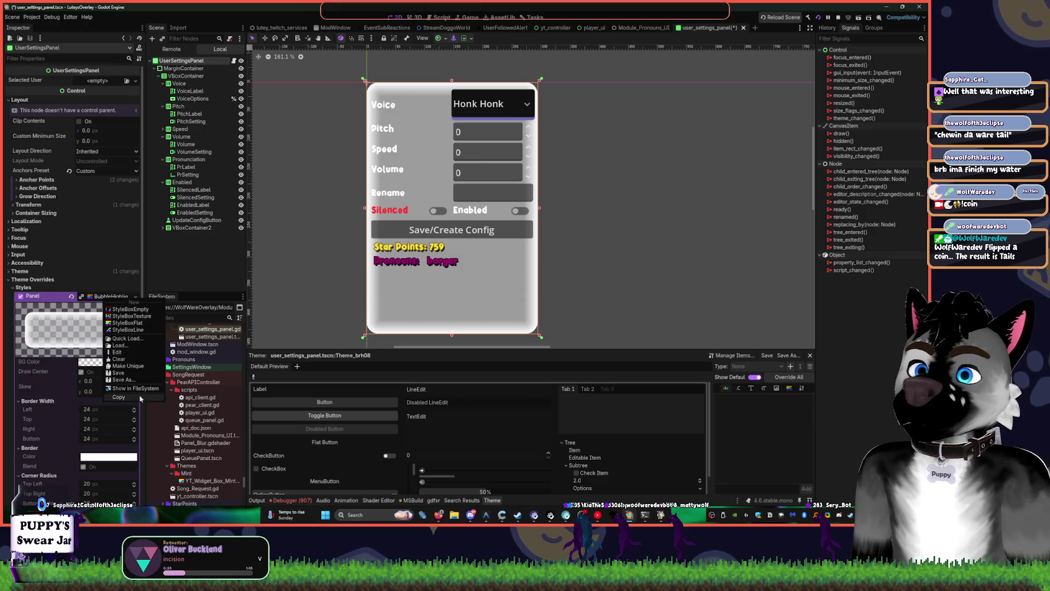
Darken the bubble style's background colour to translucent black (00000074)
{"action": "left_click", "coordinate": [138, 370]}
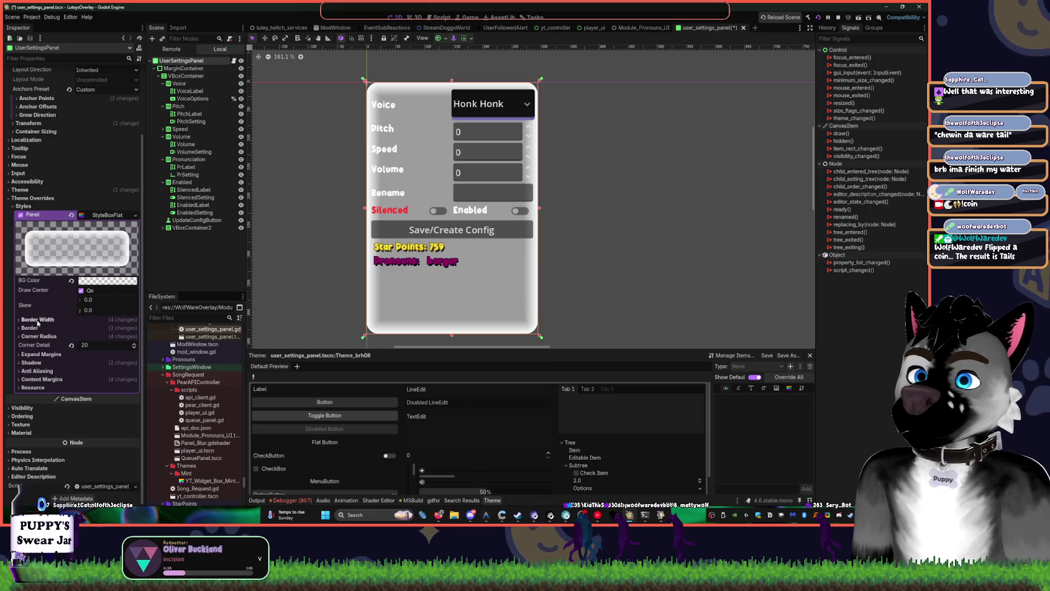
{"action": "left_click", "coordinate": [81, 291]}
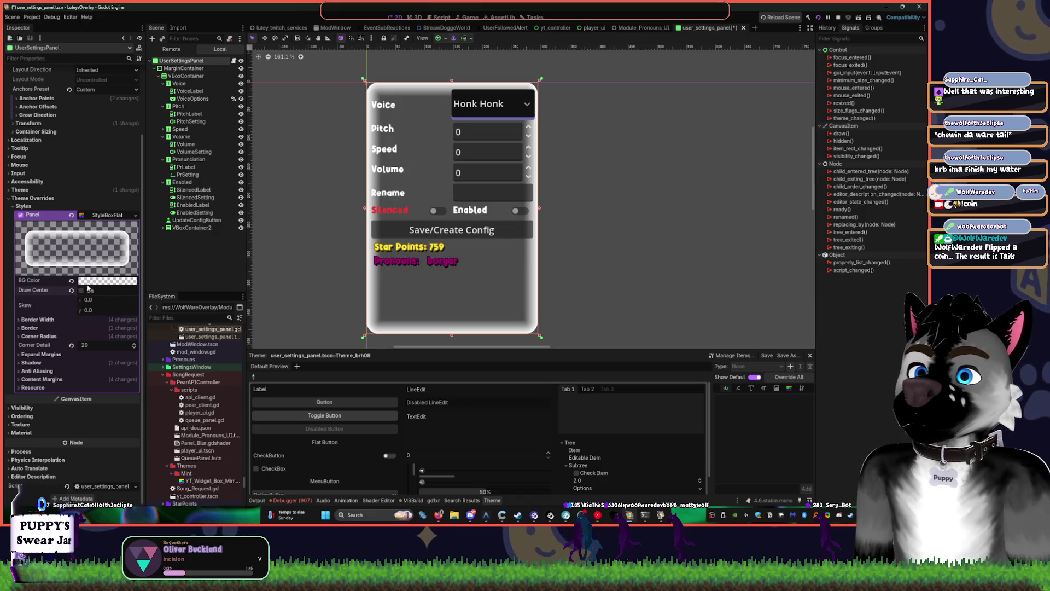
{"action": "left_click", "coordinate": [82, 290]}
{"action": "left_click", "coordinate": [104, 281]}
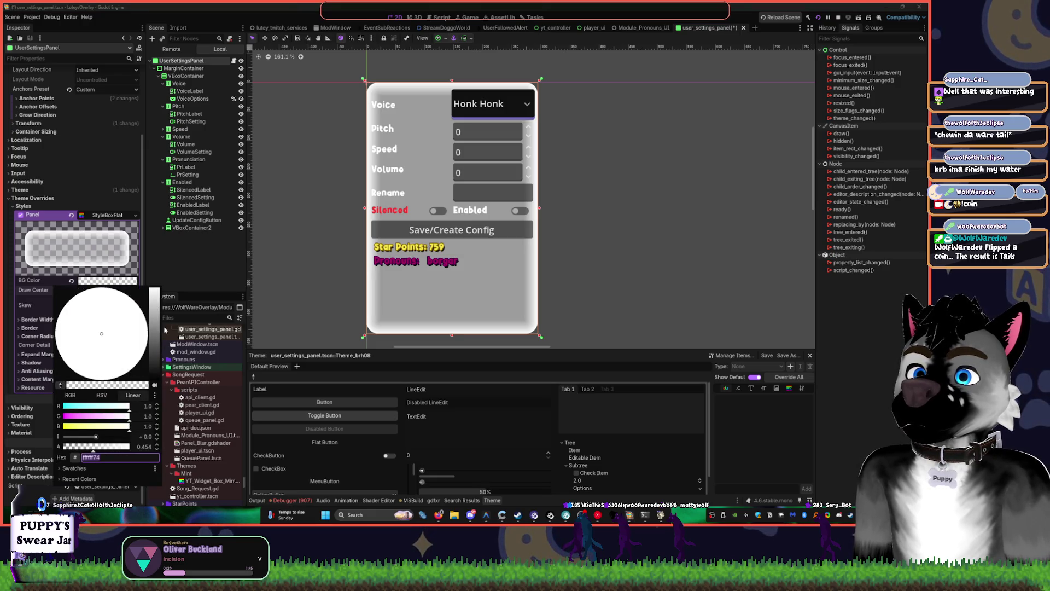
{"action": "left_click_drag", "start_coordinate": [154, 307], "coordinate": [154, 384]}
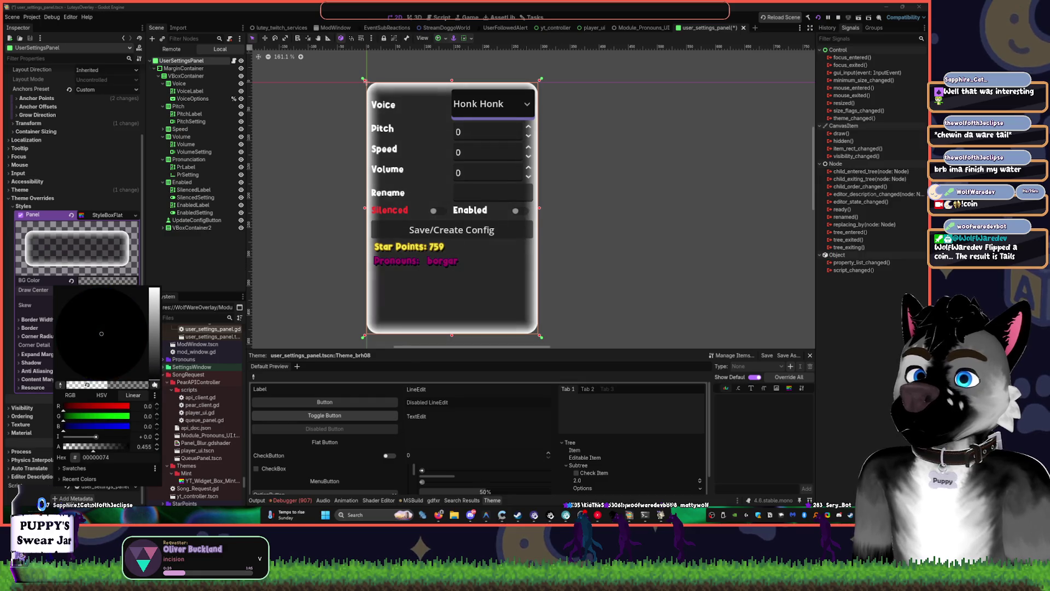
{"action": "key", "text": "Escape"}
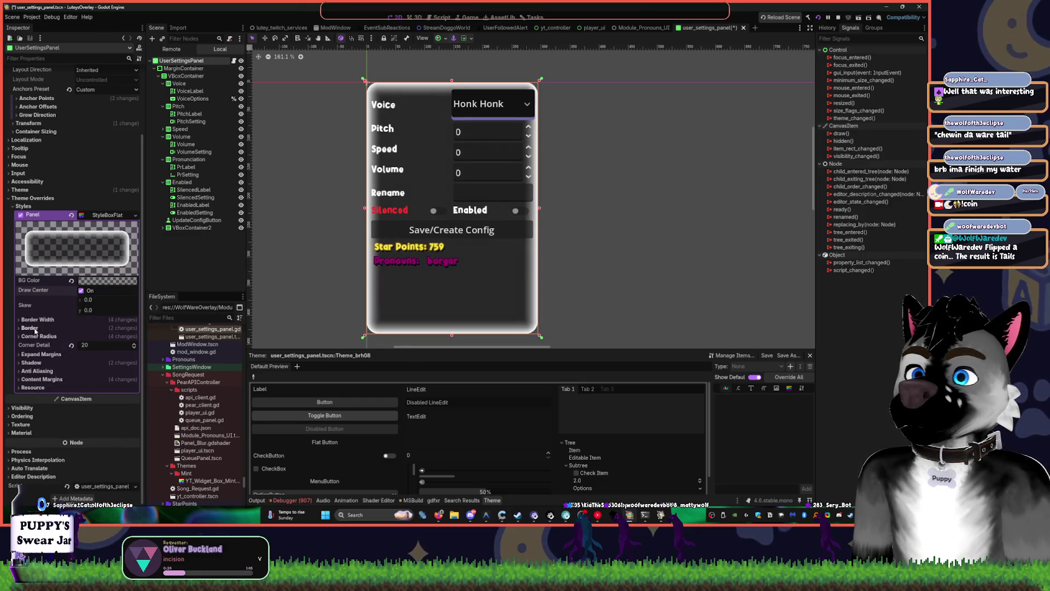
Set the style's border colour to dark grey 2e2e2e and clear the canvas selection
{"action": "left_click", "coordinate": [34, 328]}
{"action": "left_click", "coordinate": [98, 338]}
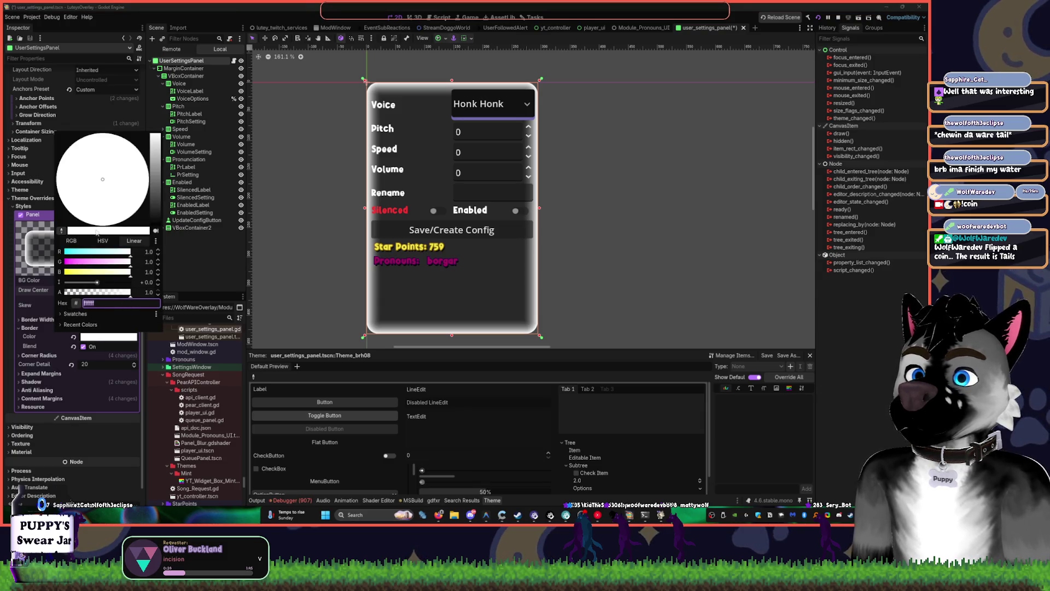
{"action": "left_click", "coordinate": [62, 230]}
{"action": "left_click", "coordinate": [219, 288]}
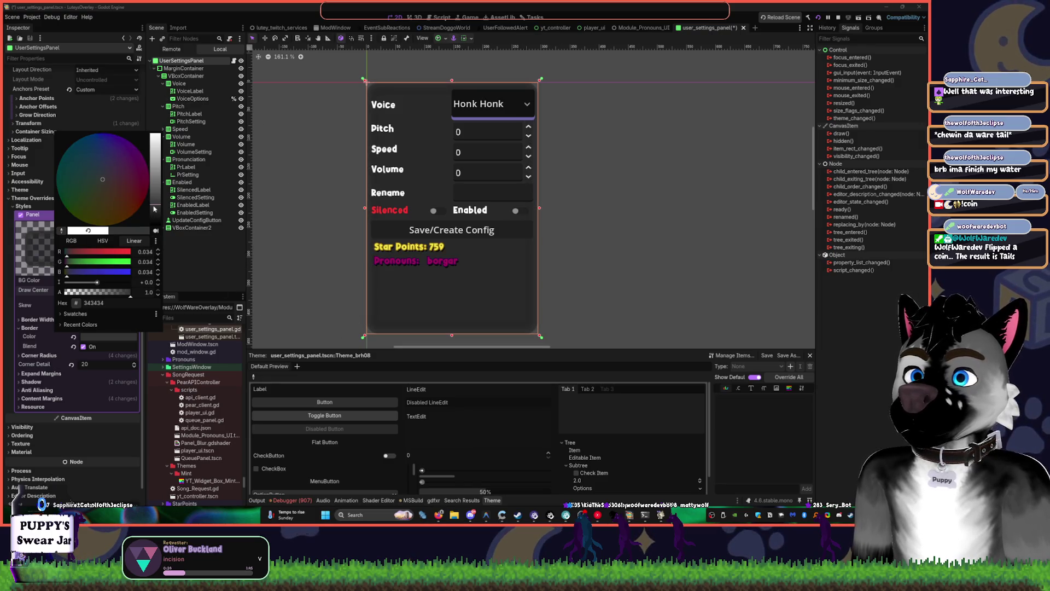
{"action": "left_click_drag", "start_coordinate": [157, 209], "coordinate": [159, 211]}
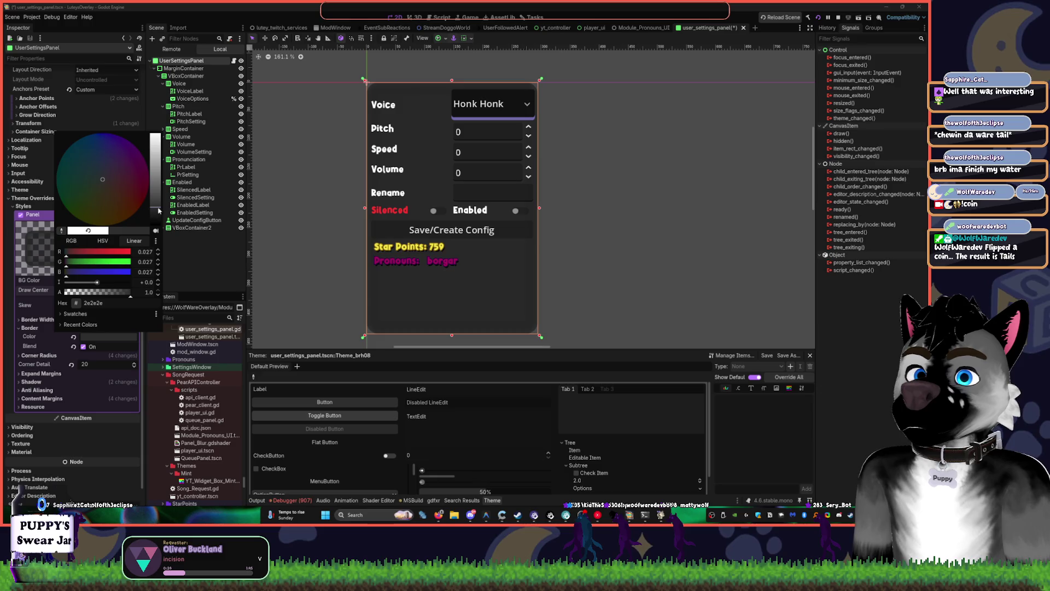
{"action": "left_click", "coordinate": [203, 262]}
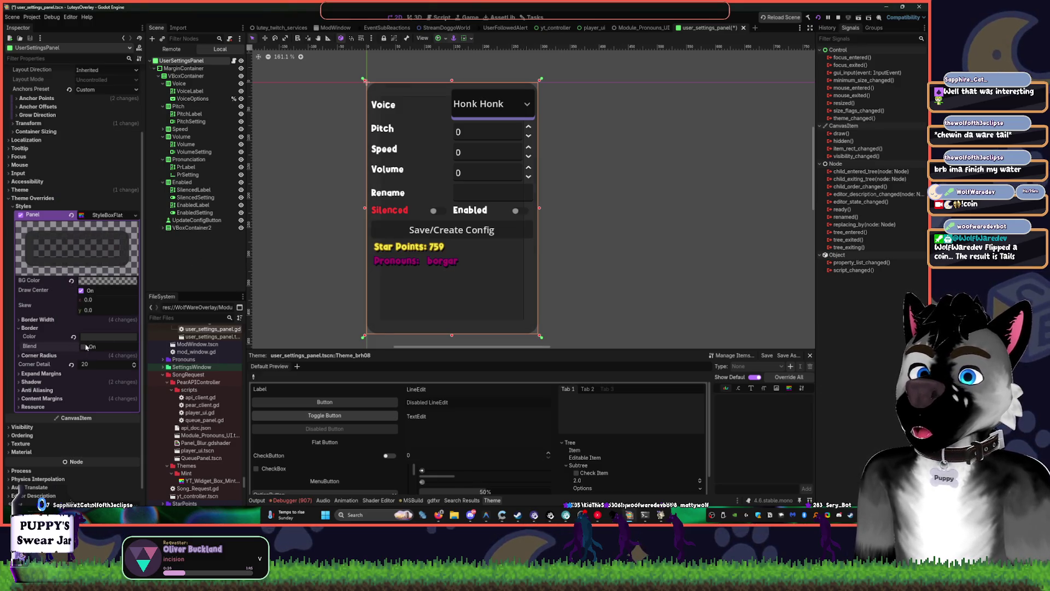
{"action": "left_click", "coordinate": [585, 298]}
{"action": "scroll", "coordinate": [585, 299], "scroll_direction": "up", "scroll_amount": 3}
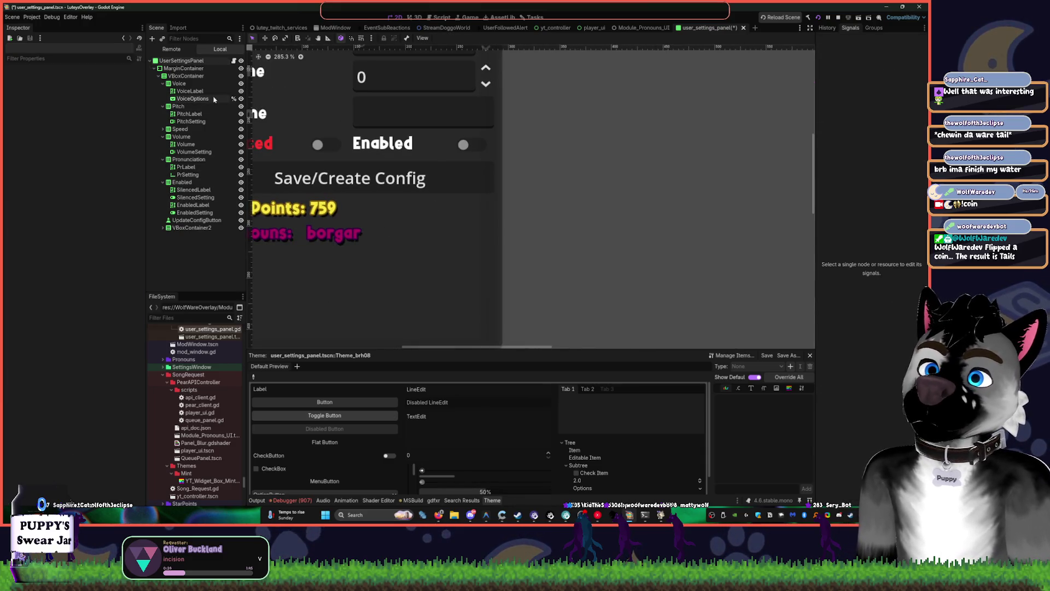
Save the settings panel scene and briefly check the ModWindow scene
{"action": "key", "text": "ctrl+s"}
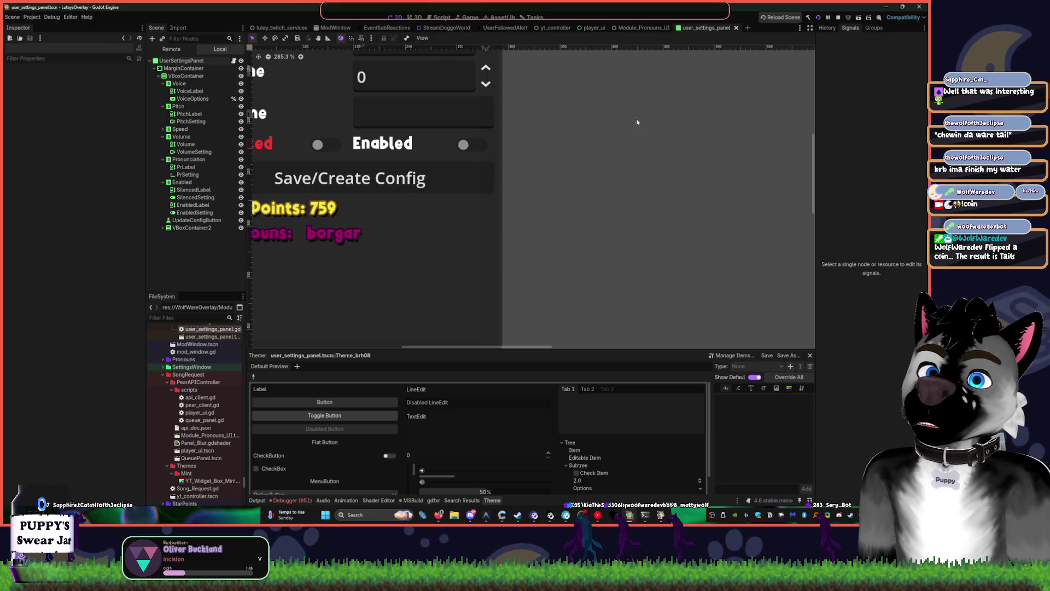
{"action": "scroll", "coordinate": [570, 160], "scroll_direction": "down", "scroll_amount": 3}
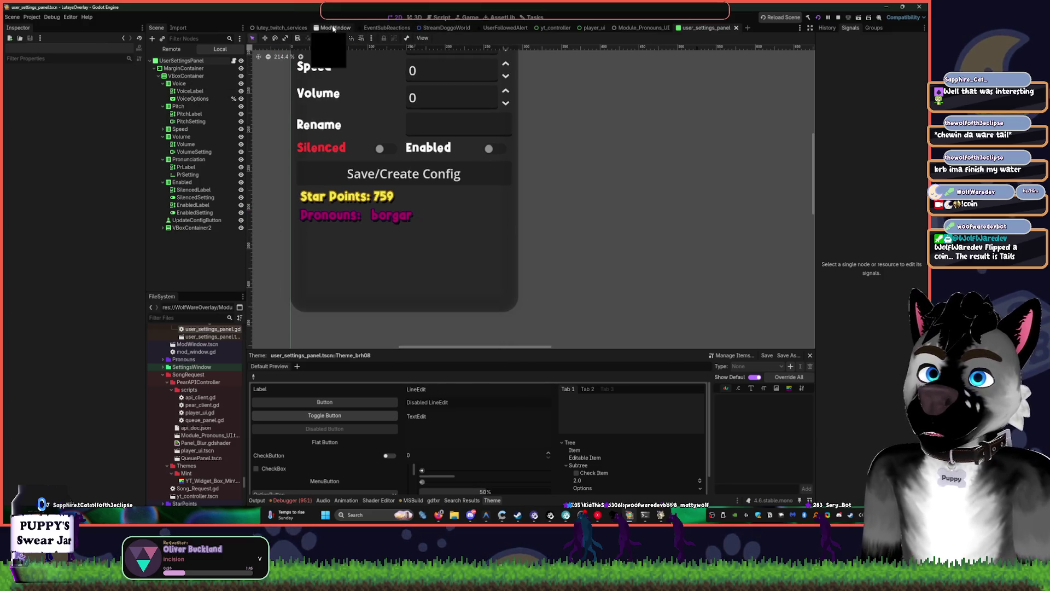
{"action": "left_click", "coordinate": [333, 28]}
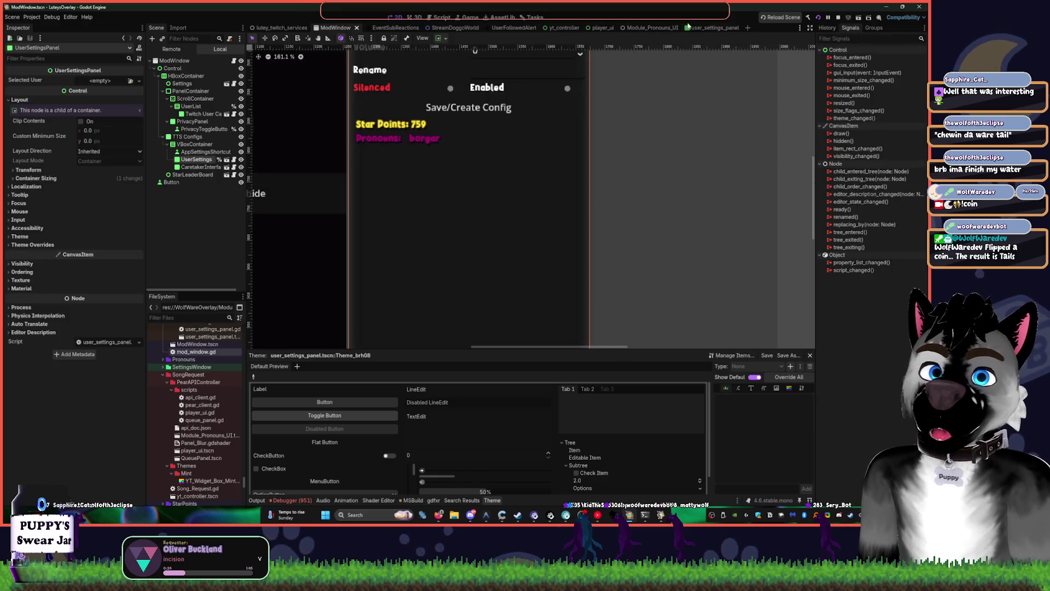
{"action": "left_click", "coordinate": [709, 28]}
{"action": "scroll", "coordinate": [520, 202], "scroll_direction": "down", "scroll_amount": 3}
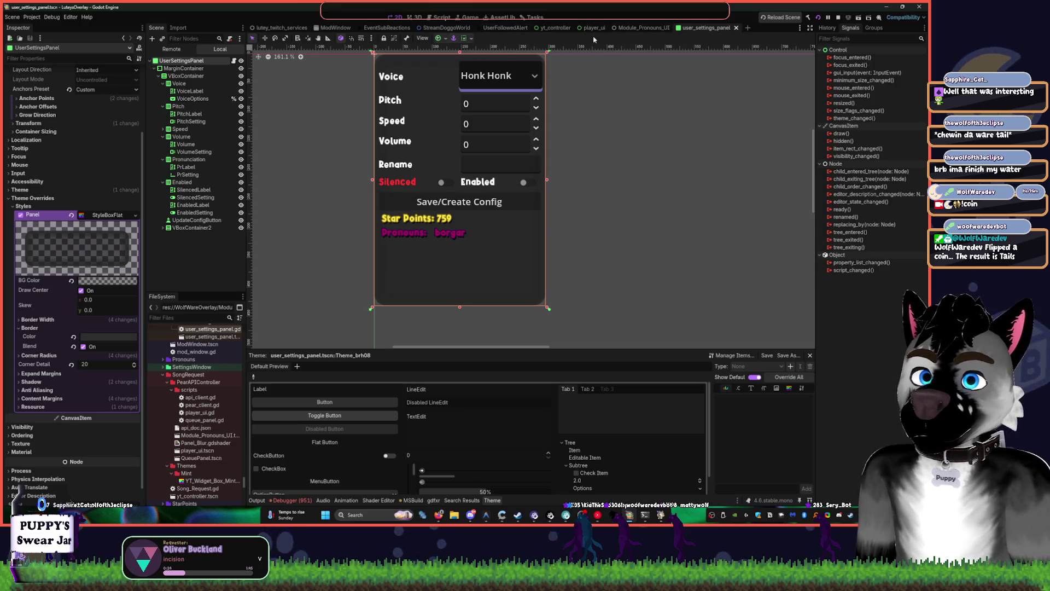
Inspect the raid banner in EventSubReactions, then return to the settings panel and select VoiceLabel
{"action": "left_click", "coordinate": [377, 30]}
{"action": "scroll", "coordinate": [416, 180], "scroll_direction": "down", "scroll_amount": 4}
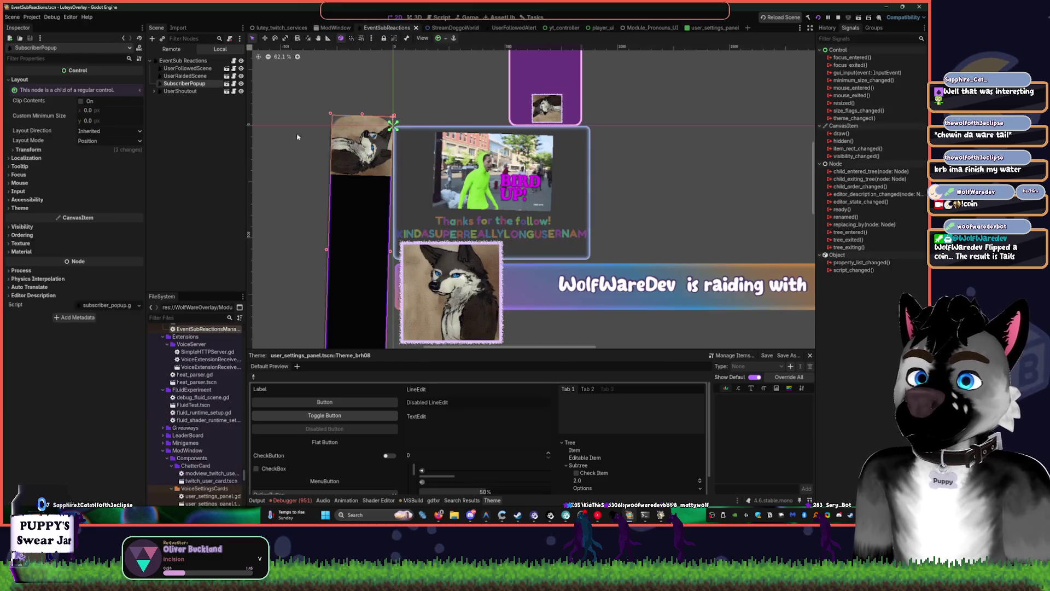
{"action": "scroll", "coordinate": [594, 253], "scroll_direction": "up", "scroll_amount": 4}
{"action": "scroll", "coordinate": [594, 253], "scroll_direction": "up", "scroll_amount": 2}
{"action": "scroll", "coordinate": [405, 251], "scroll_direction": "up", "scroll_amount": 2}
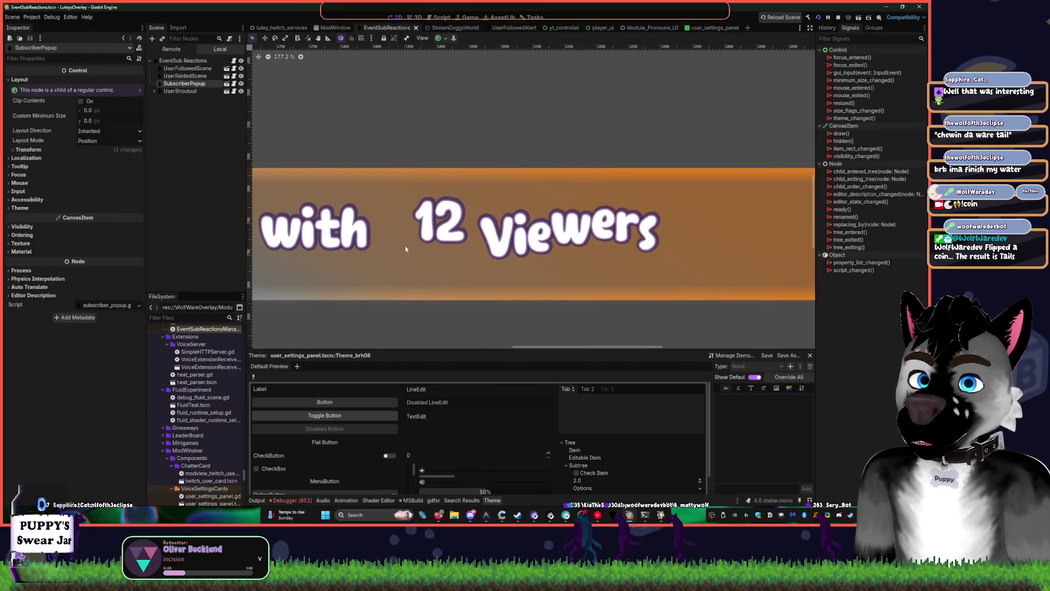
{"action": "scroll", "coordinate": [411, 187], "scroll_direction": "up", "scroll_amount": 3}
{"action": "scroll", "coordinate": [459, 153], "scroll_direction": "left", "scroll_amount": 5}
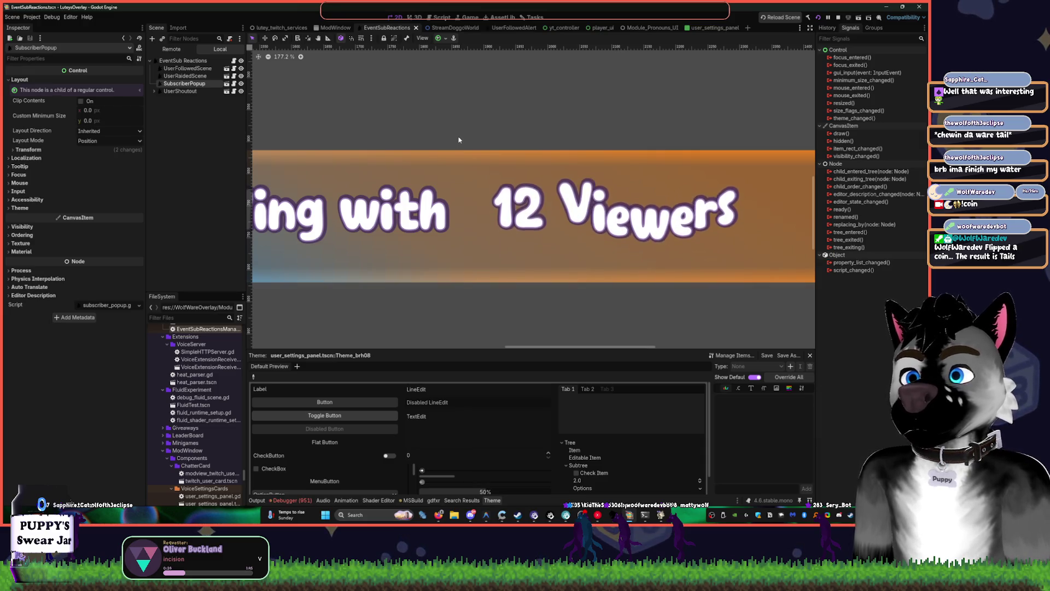
{"action": "scroll", "coordinate": [404, 149], "scroll_direction": "down", "scroll_amount": 3}
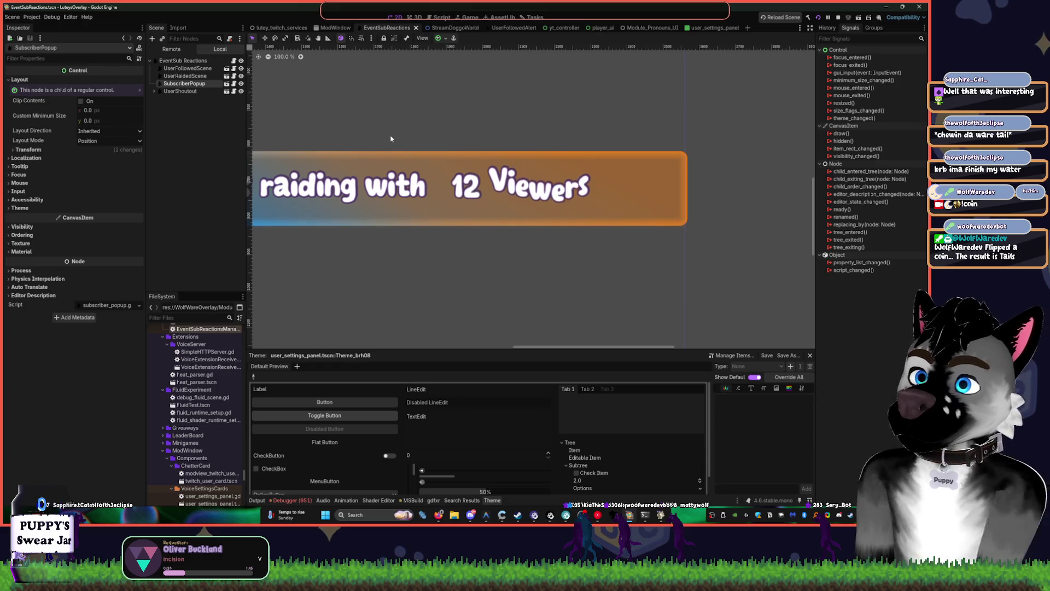
{"action": "left_click", "coordinate": [712, 28]}
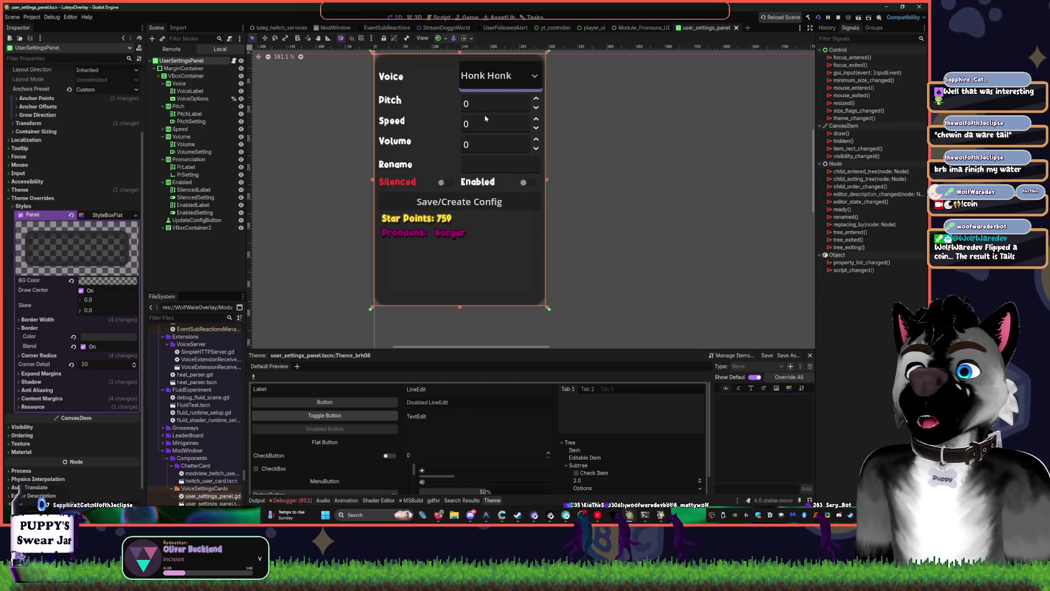
{"action": "left_click", "coordinate": [190, 91]}
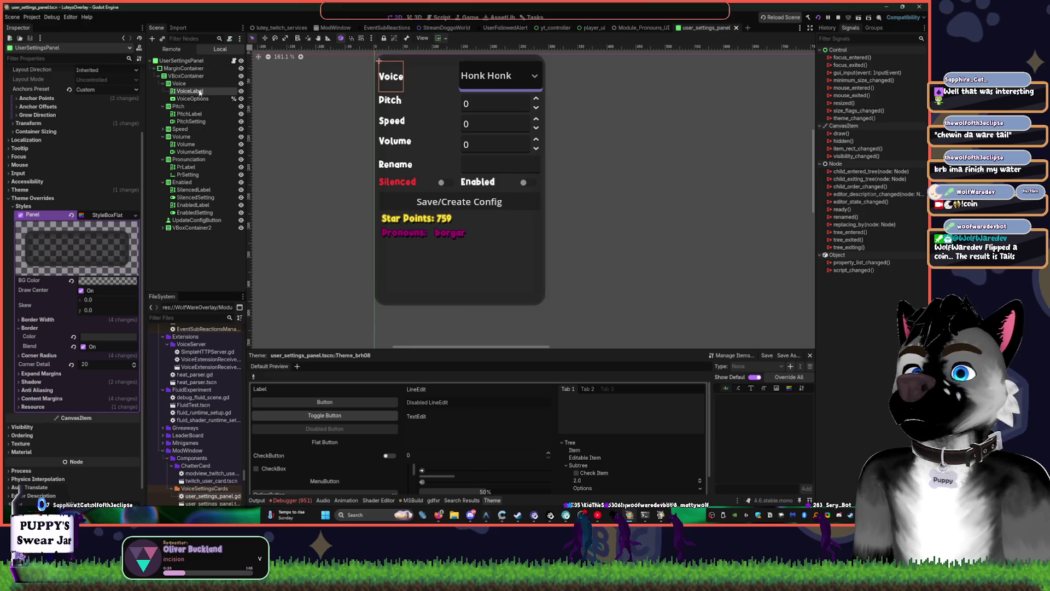
Try several variations of the Silenced label's red ff3a3e colour code
{"action": "left_click", "coordinate": [402, 182]}
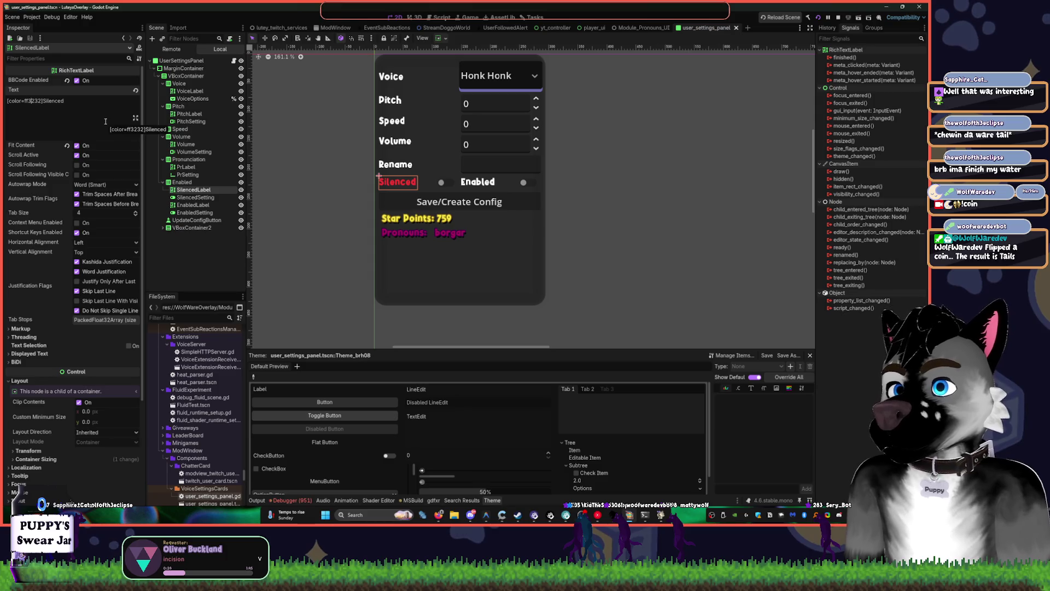
{"action": "key", "text": "Delete"}
{"action": "type", "text": "a"}
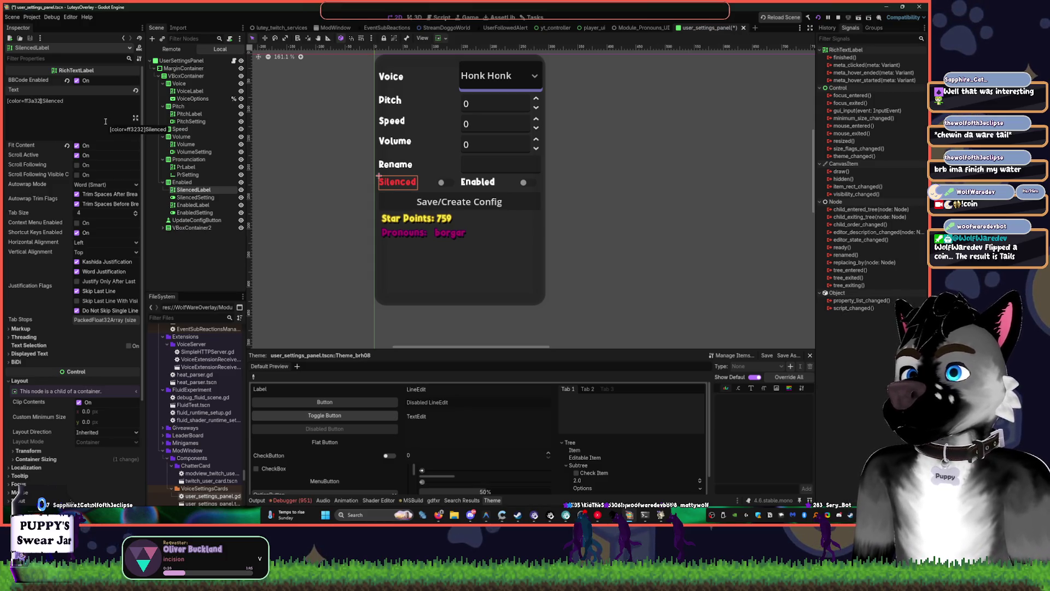
{"action": "key", "text": "Delete"}
{"action": "type", "text": "a"}
{"action": "key", "text": "Delete"}
{"action": "type", "text": "b"}
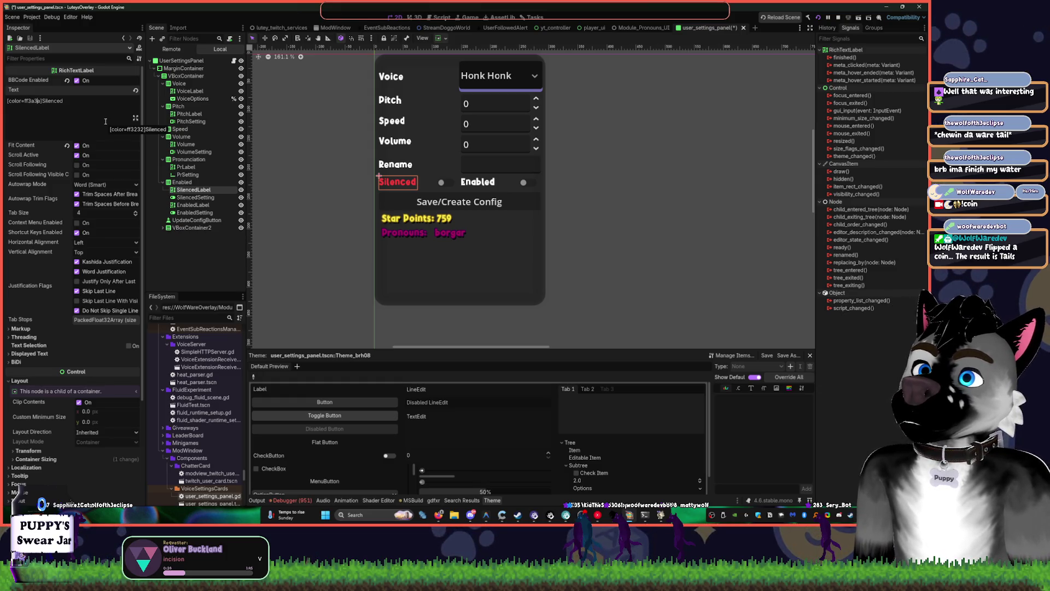
{"action": "key", "text": "BackSpace"}
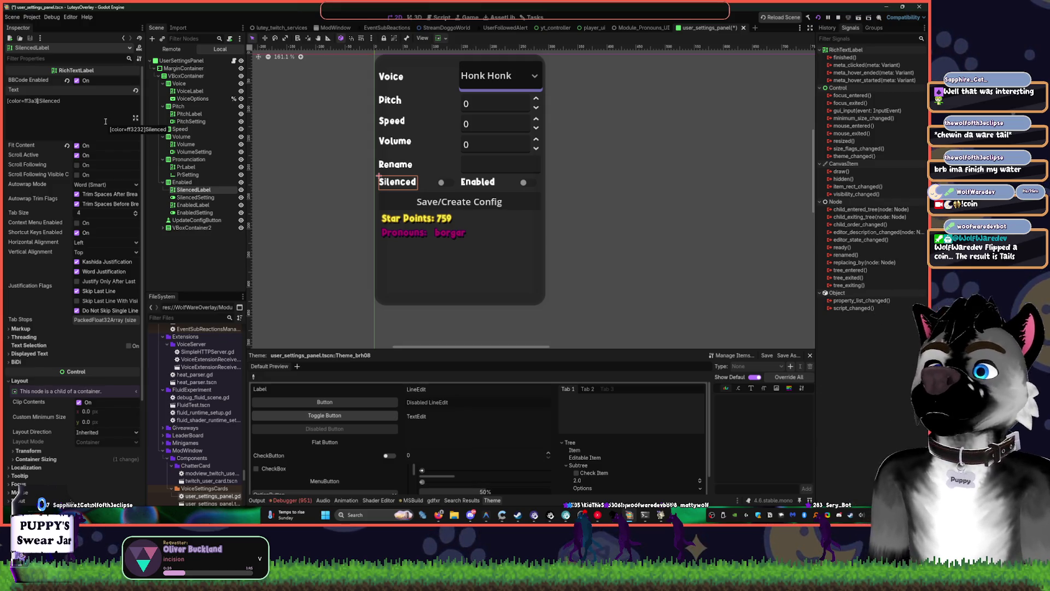
{"action": "type", "text": "e"}
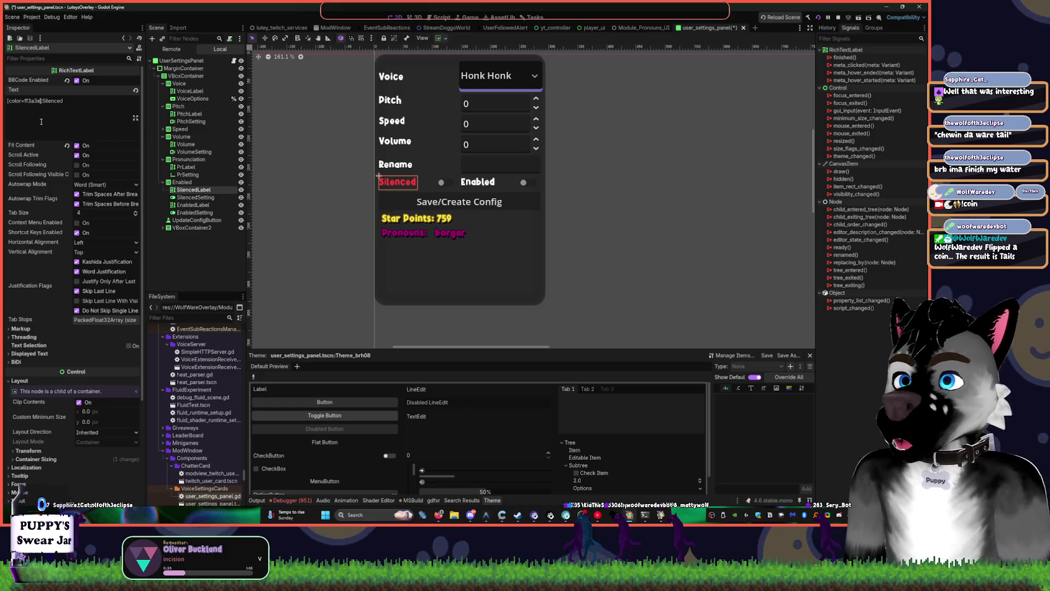
Retype the end of the colour code with 'febbb', aiming for pale ffebbb
{"action": "mouse_move", "coordinate": [18, 176]}
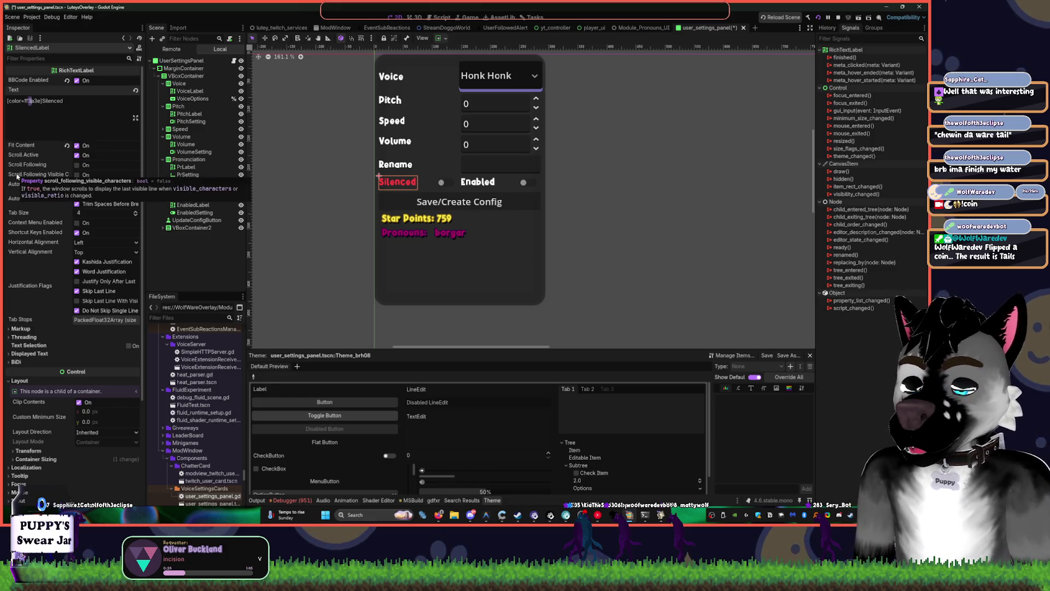
{"action": "type", "text": "7b"}
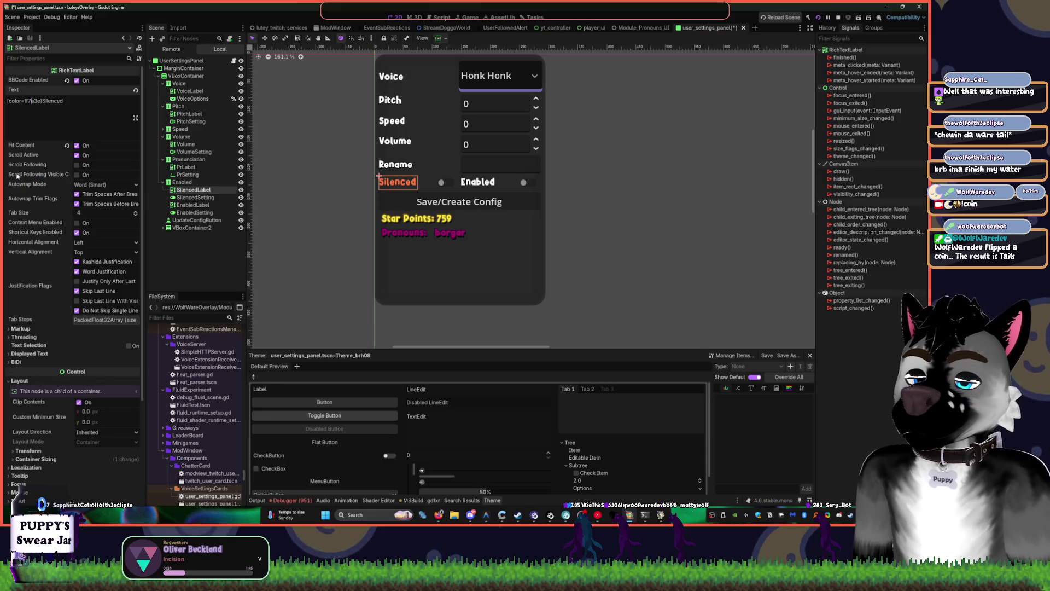
{"action": "key", "text": "BackSpace"}
{"action": "type", "text": "9"}
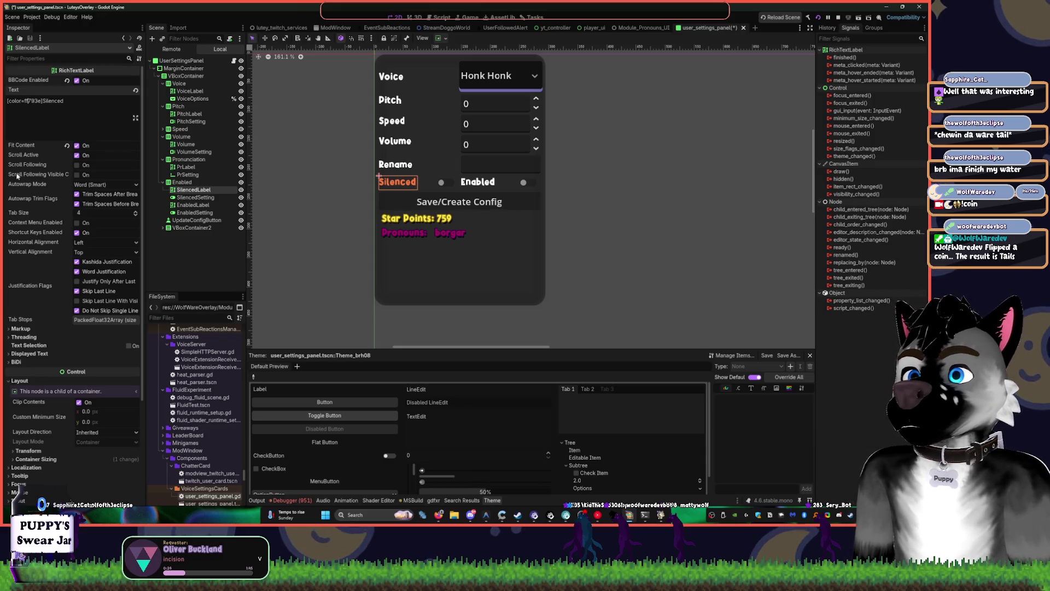
{"action": "key", "text": "shift+Right"}
{"action": "key", "text": "shift+Right"}
{"action": "key", "text": "shift+Right"}
{"action": "type", "text": "fe"}
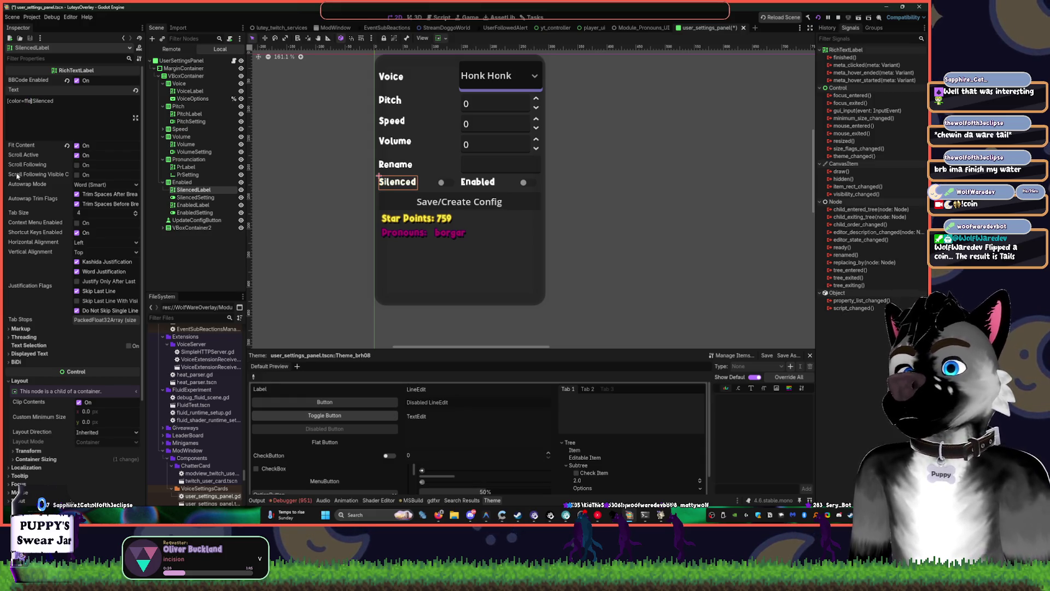
{"action": "type", "text": "bb"}
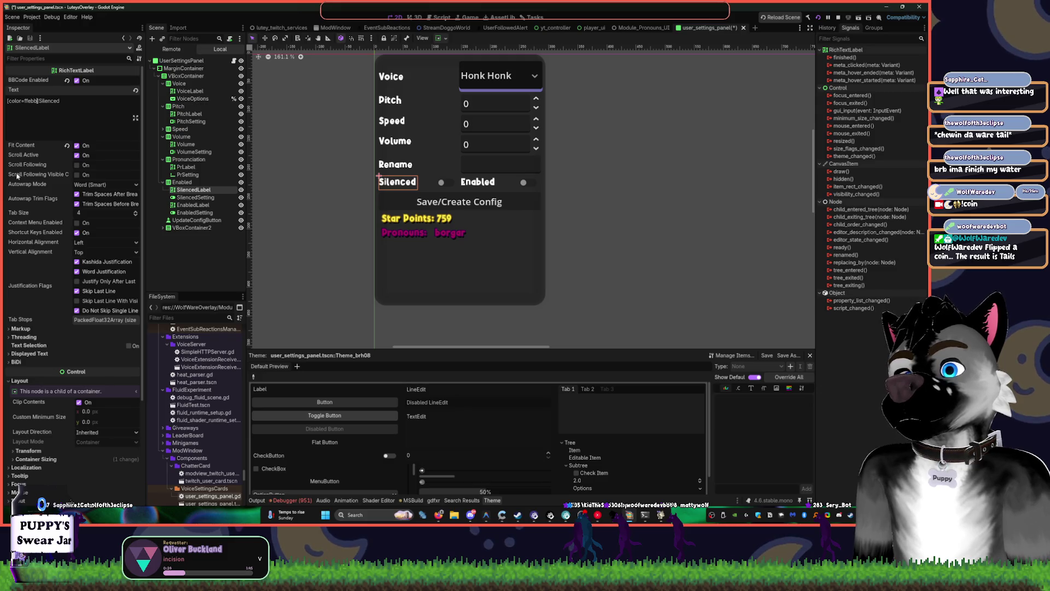
{"action": "type", "text": "b"}
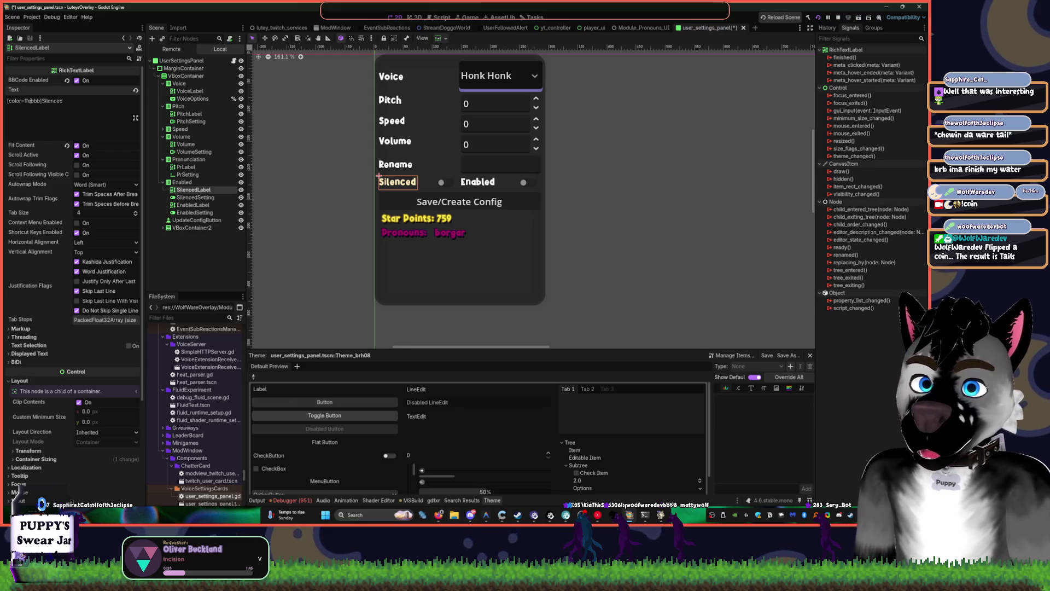
{"action": "scroll", "coordinate": [188, 469], "scroll_direction": "down", "scroll_amount": 10}
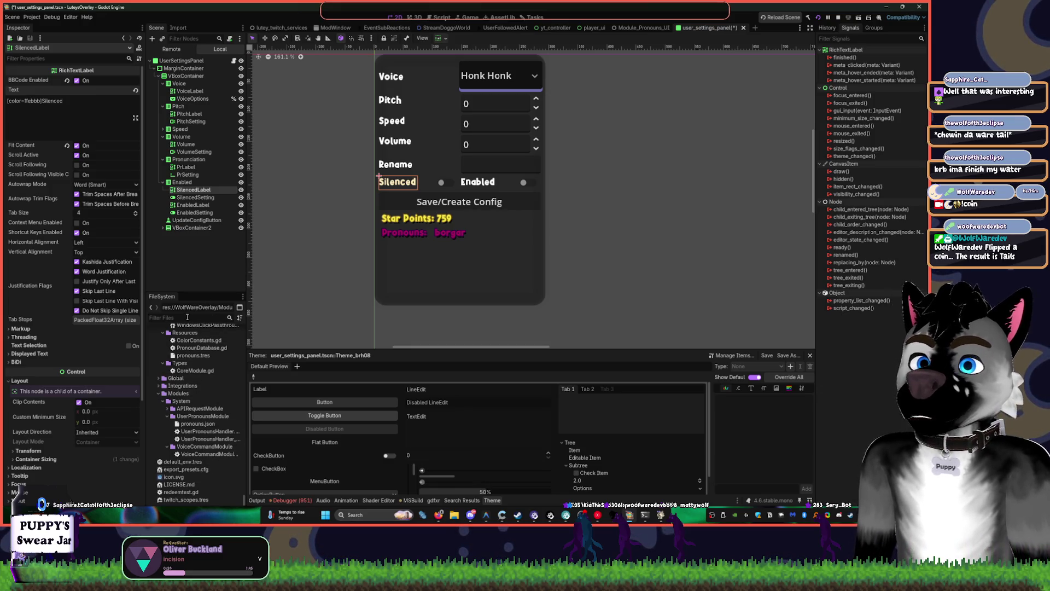
{"action": "key", "text": "ctrl+o"}
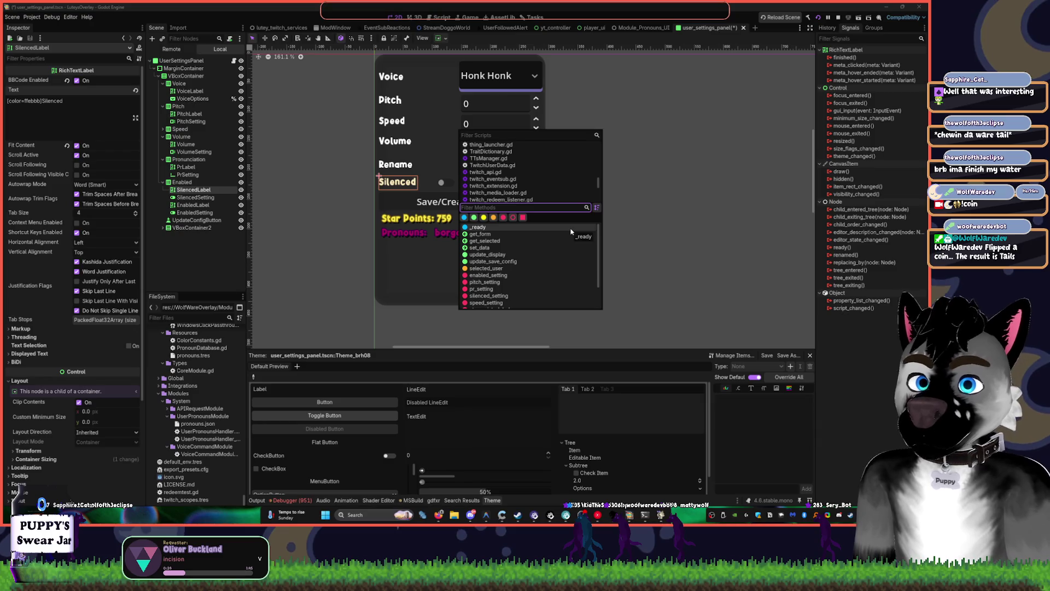
{"action": "left_click", "coordinate": [524, 136]}
{"action": "type", "text": "colo"}
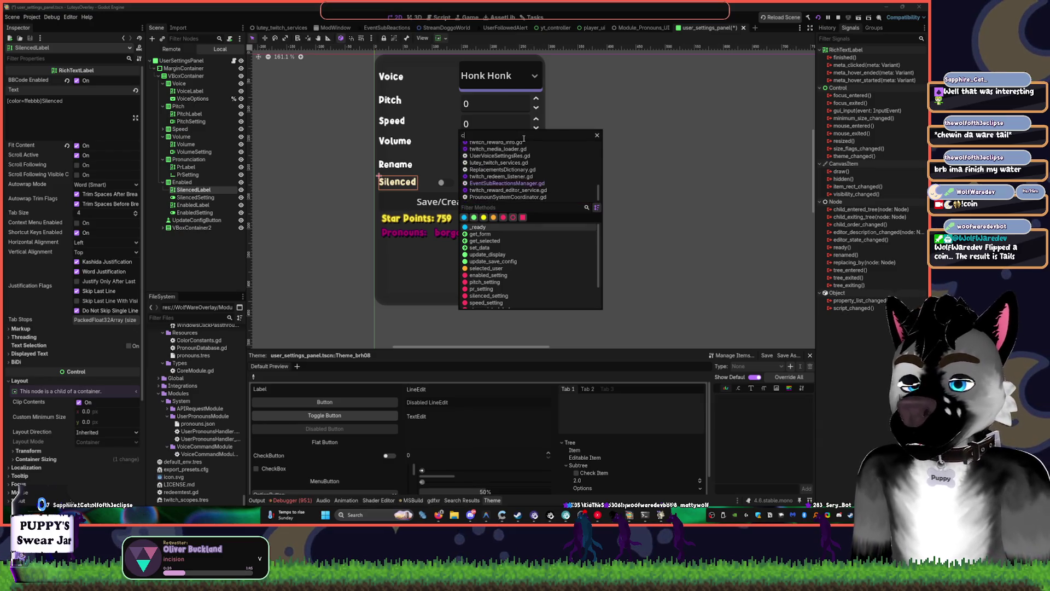
{"action": "left_click", "coordinate": [492, 146]}
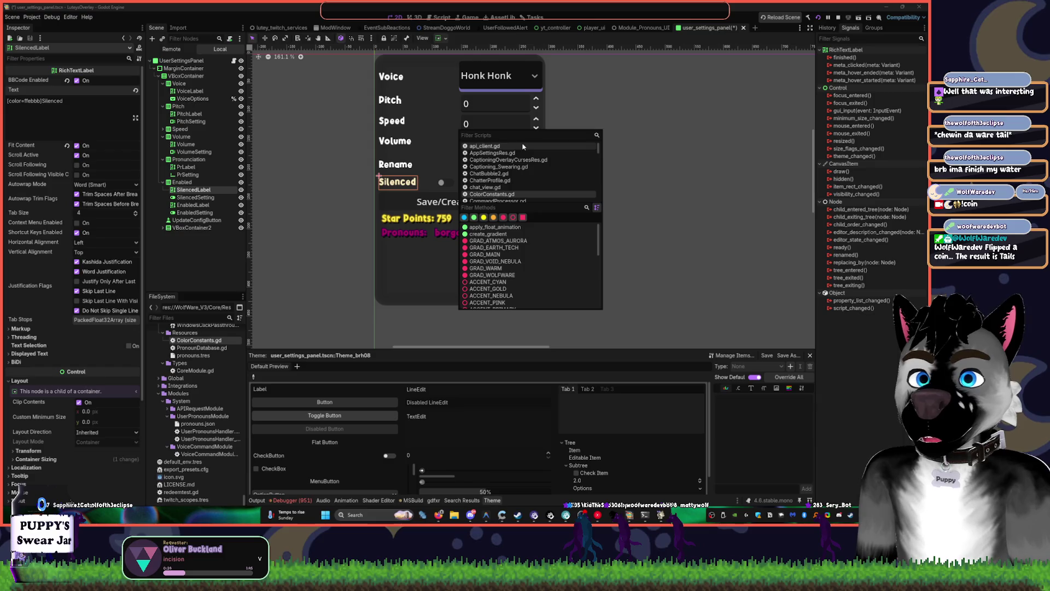
{"action": "left_click", "coordinate": [499, 194]}
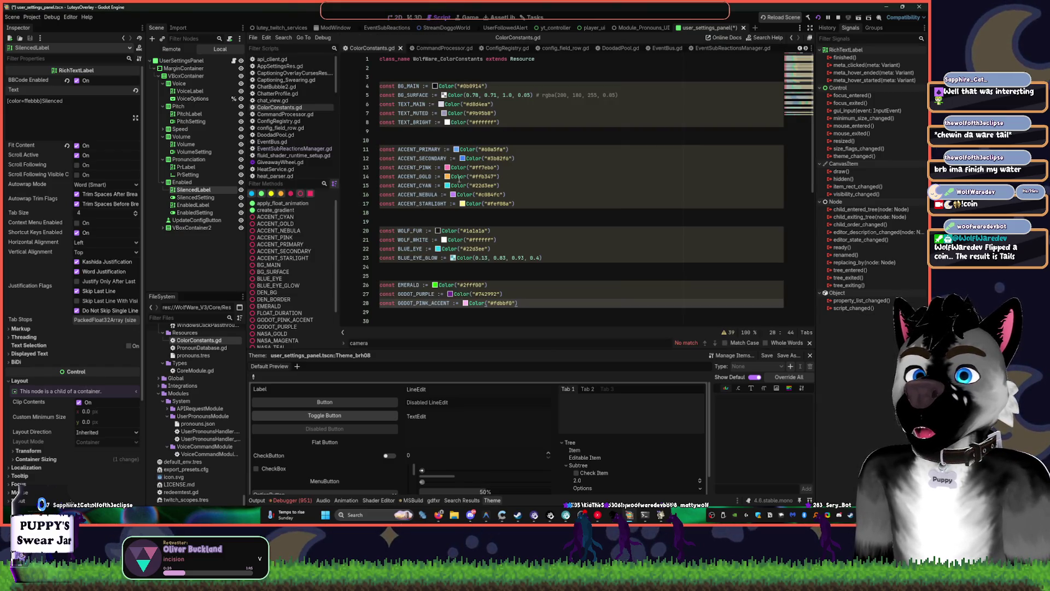
{"action": "left_click", "coordinate": [546, 134]}
{"action": "scroll", "coordinate": [577, 215], "scroll_direction": "down", "scroll_amount": 10}
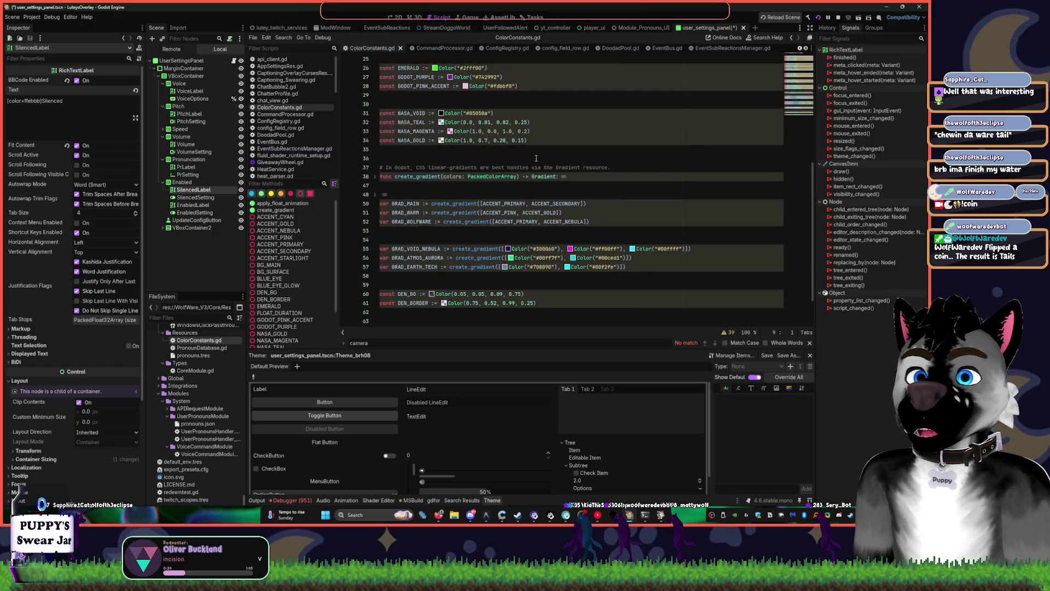
{"action": "scroll", "coordinate": [552, 241], "scroll_direction": "up", "scroll_amount": 10}
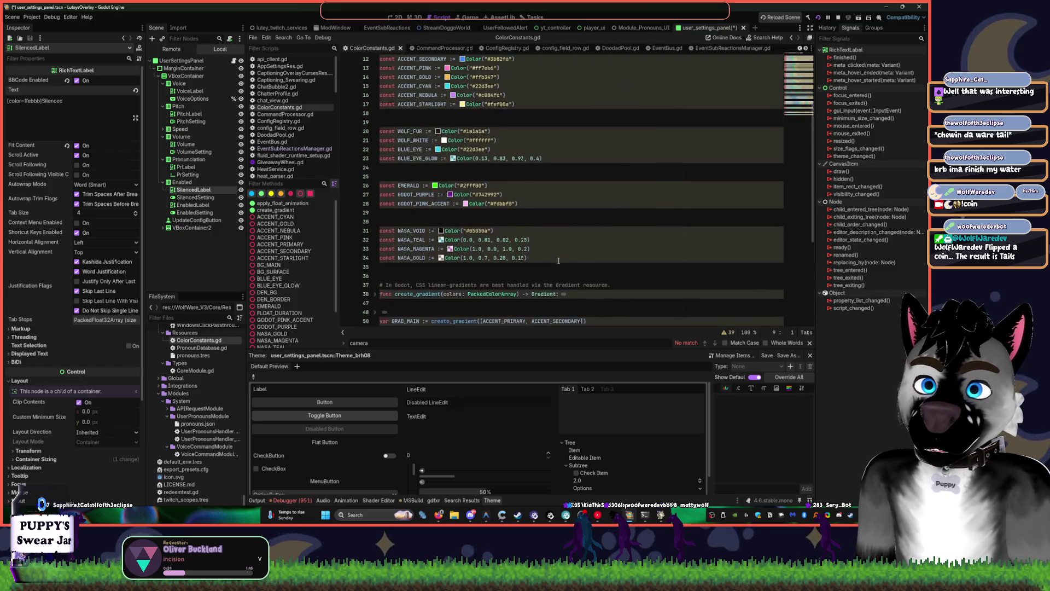
{"action": "double_click", "coordinate": [484, 167]}
{"action": "key", "text": "ctrl+c"}
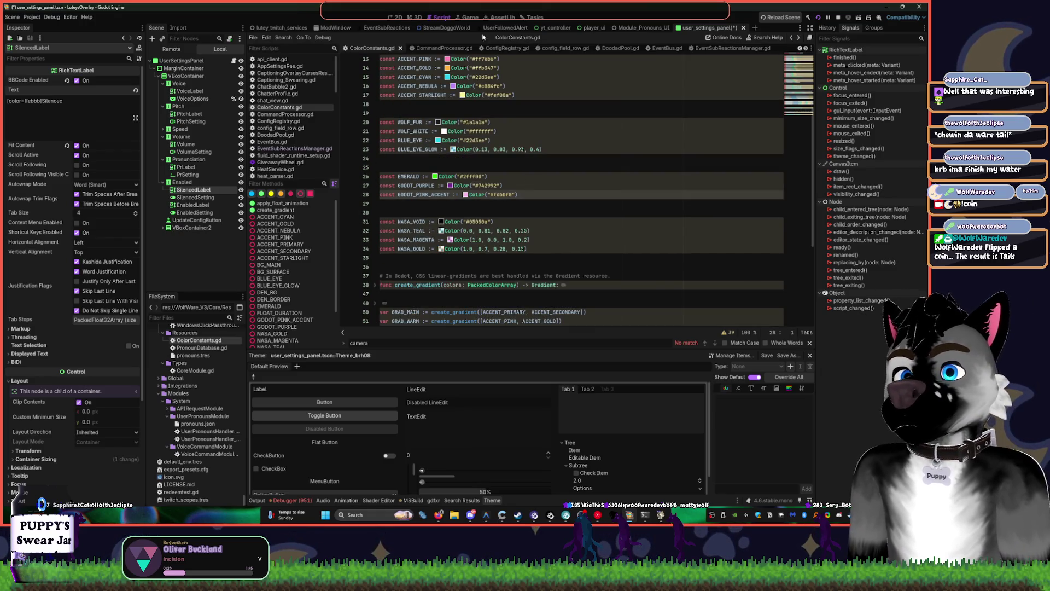
{"action": "key", "text": "ctrl+F2"}
{"action": "key", "text": "ctrl+F1"}
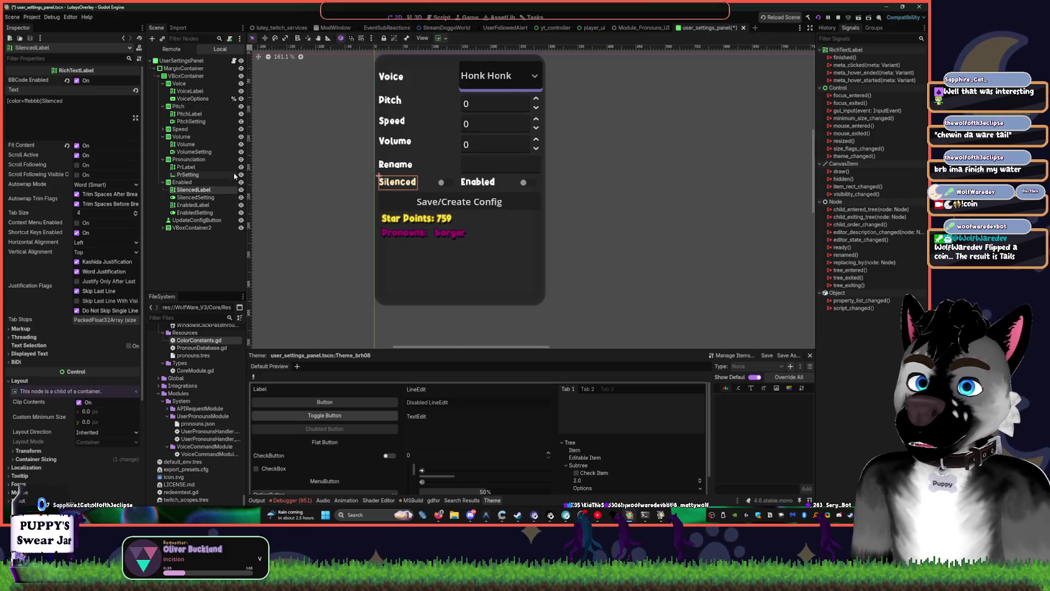
Change the Silenced label's colour tag to pink ff7eb6
{"action": "double_click", "coordinate": [33, 101]}
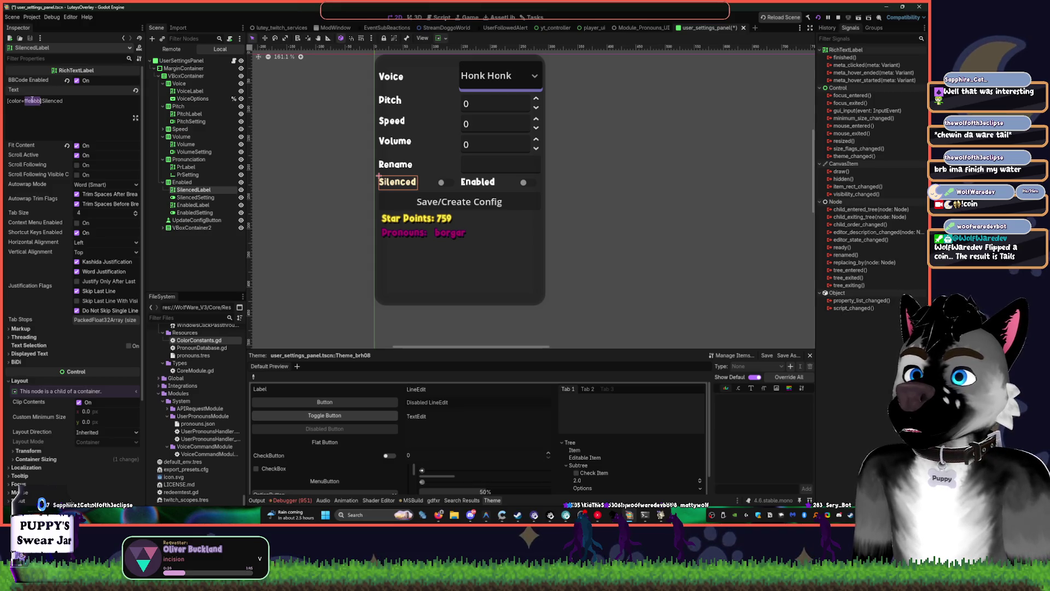
{"action": "key", "text": "ctrl+v"}
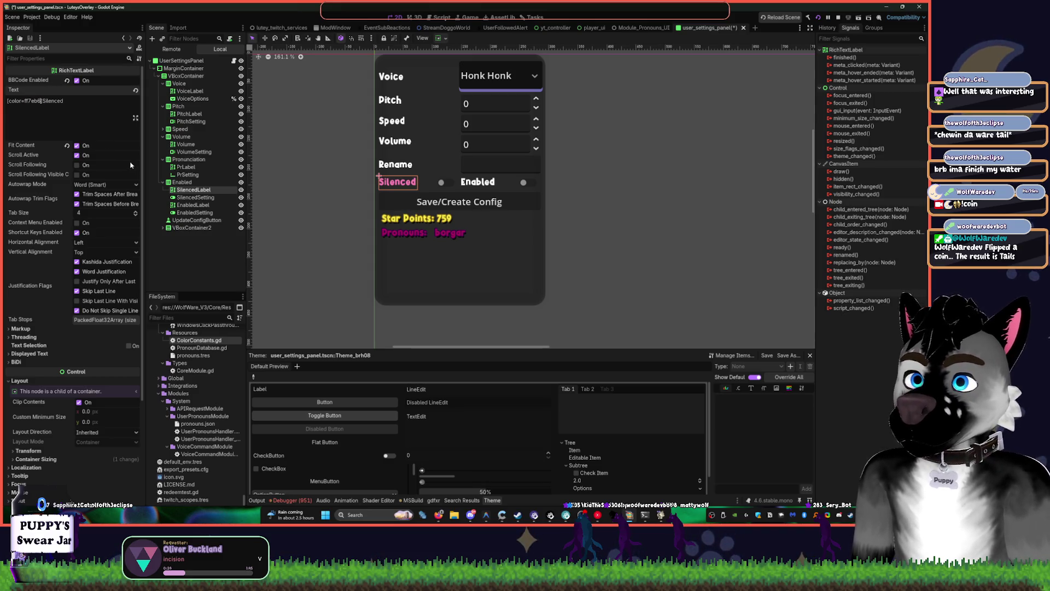
{"action": "left_click", "coordinate": [447, 18]}
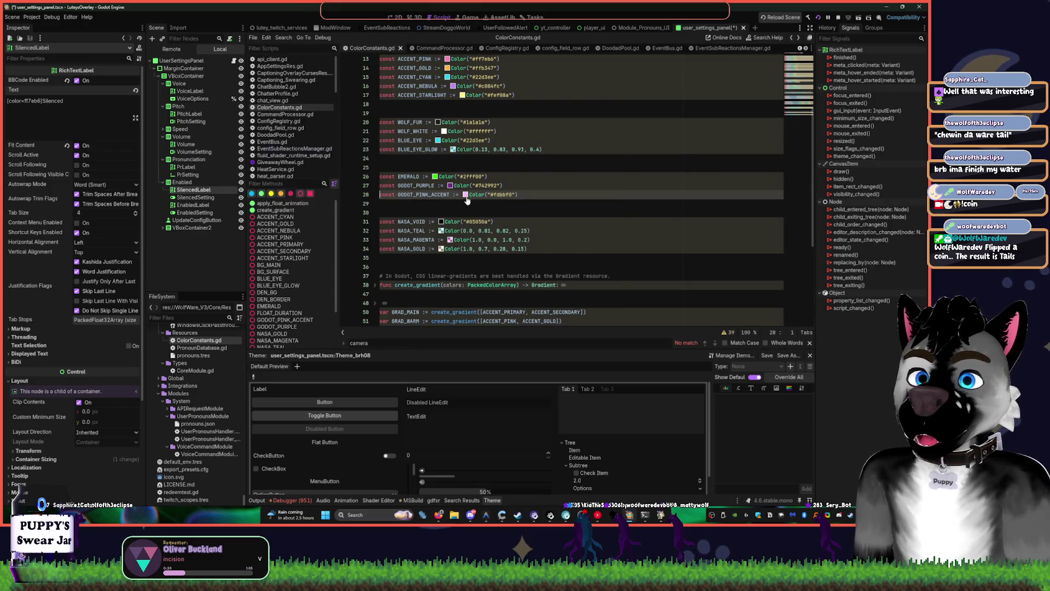
{"action": "scroll", "coordinate": [500, 185], "scroll_direction": "up", "scroll_amount": 4}
In ColorConstants.gd, duplicate the ACCENT_STARLIGHT line as a new ACCENT_CINAM constant
{"action": "left_click", "coordinate": [522, 169]}
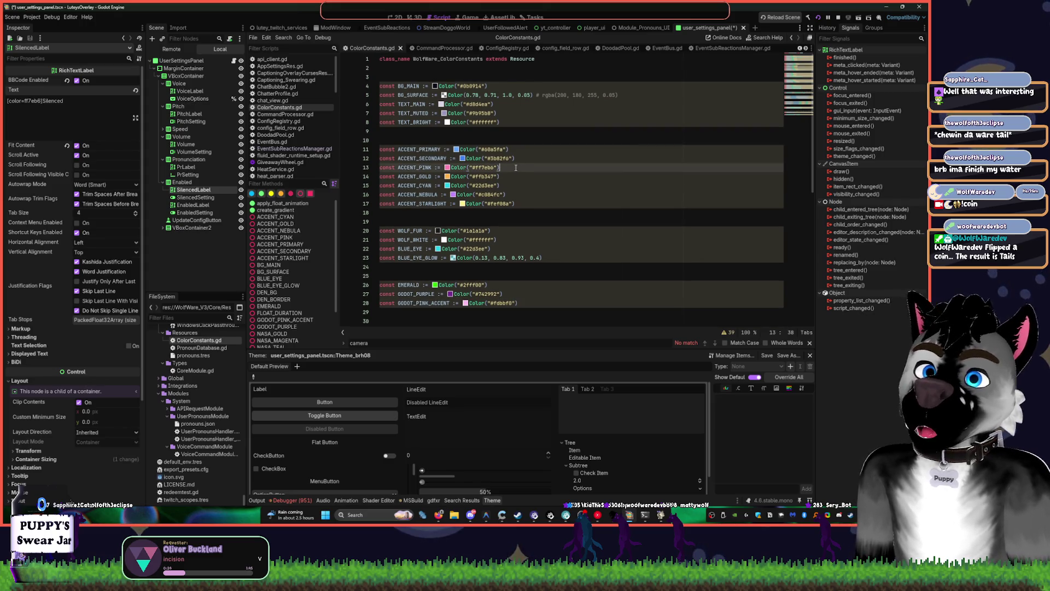
{"action": "key", "text": "Down"}
{"action": "key", "text": "Down"}
{"action": "key", "text": "Down"}
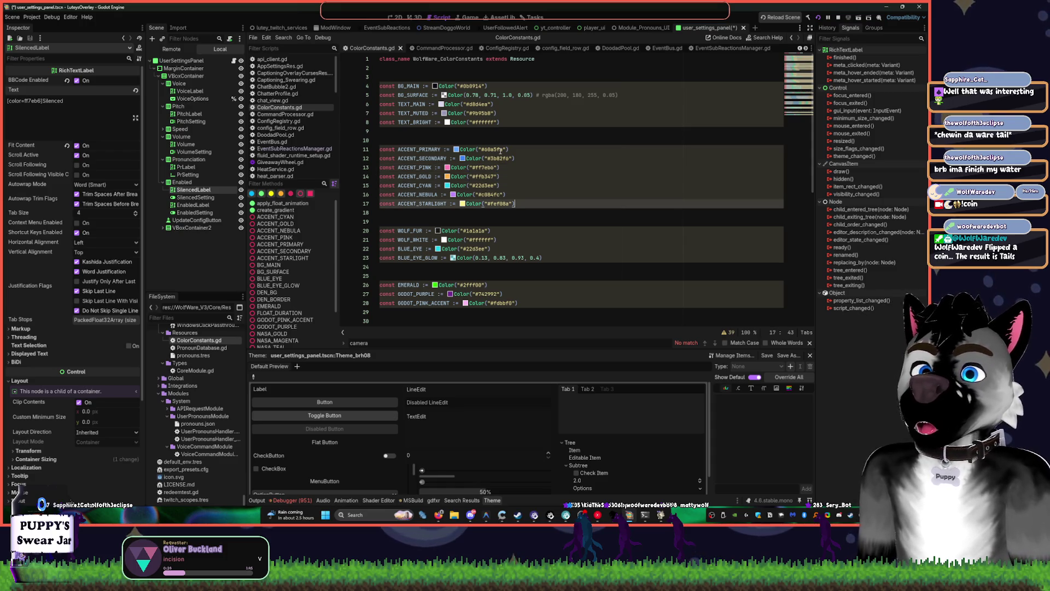
{"action": "key", "text": "ctrl+shift+d"}
{"action": "key", "text": "Return"}
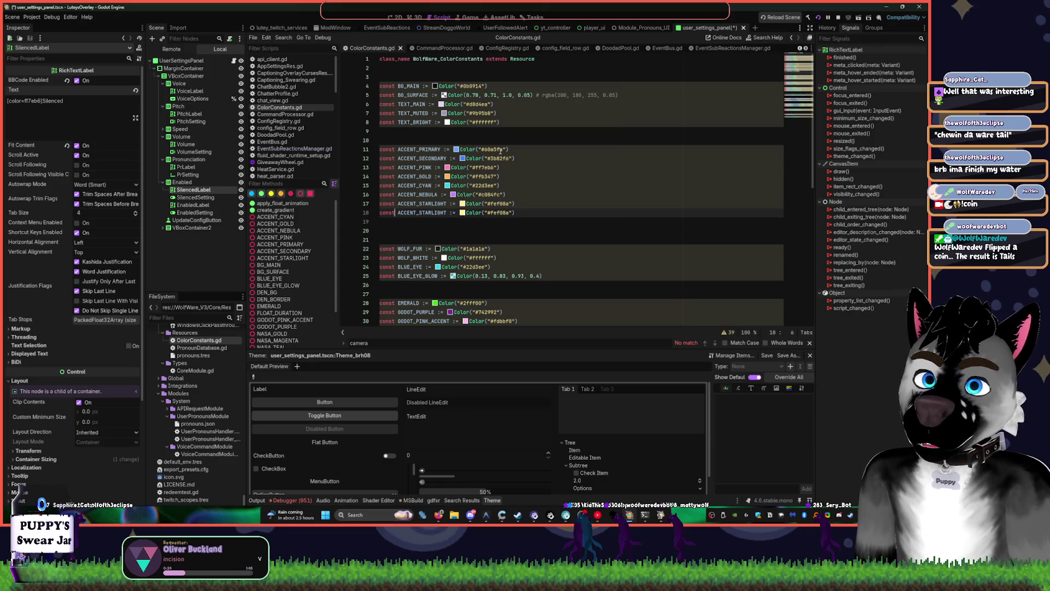
{"action": "key", "text": "BackSpace"}
{"action": "key", "text": "BackSpace"}
{"action": "key", "text": "BackSpace"}
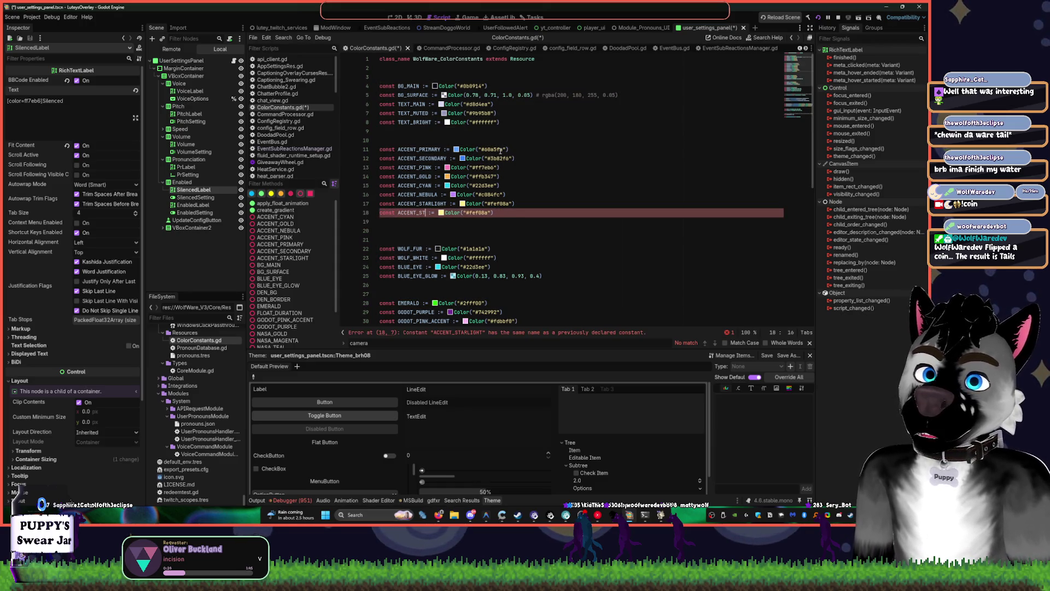
{"action": "type", "text": "CIN"}
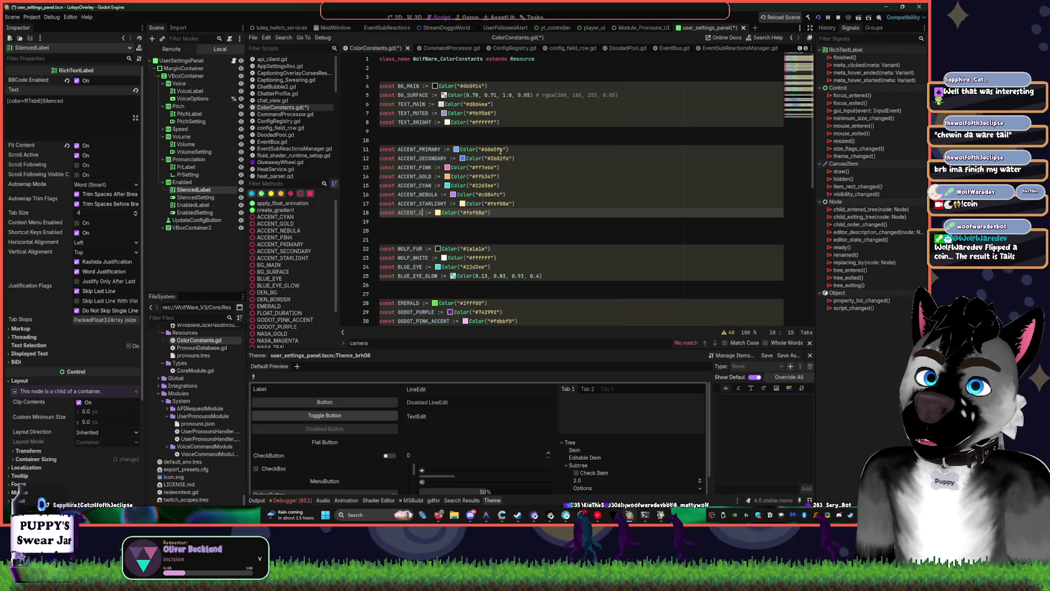
{"action": "type", "text": "AM"}
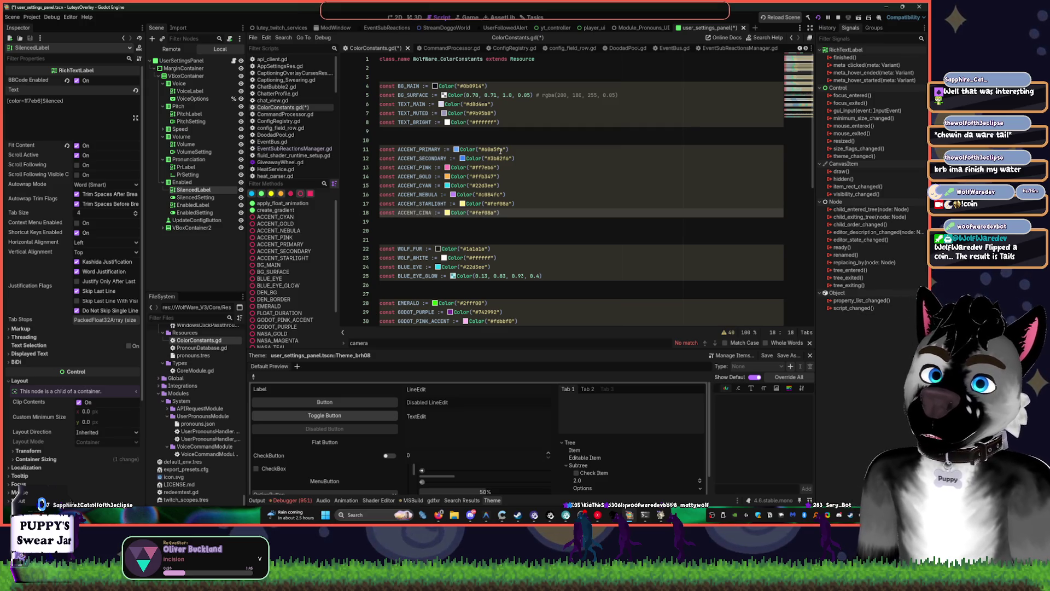
Set ACCENT_CINAM's colour to fd675bff and save ColorConstants.gd
{"action": "left_click", "coordinate": [449, 212]}
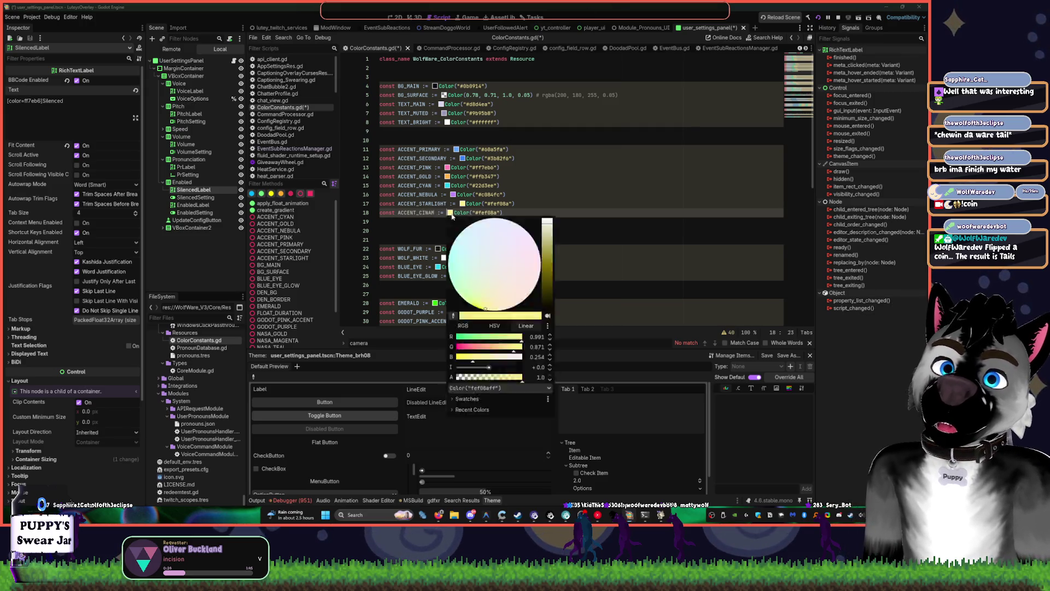
{"action": "left_click_drag", "start_coordinate": [547, 224], "coordinate": [556, 257]}
{"action": "left_click", "coordinate": [534, 285]}
{"action": "left_click", "coordinate": [653, 250]}
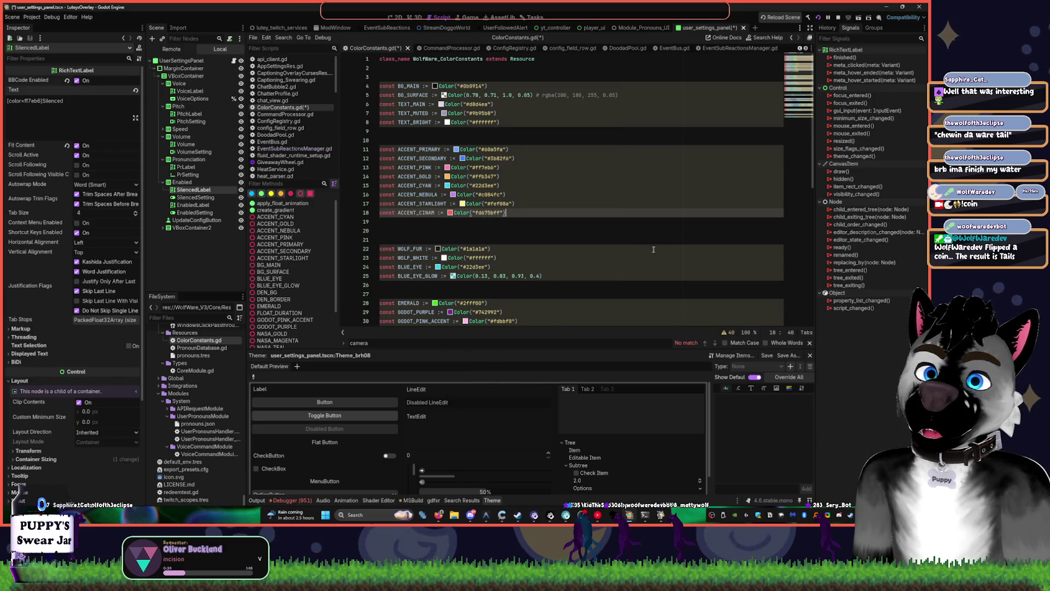
{"action": "double_click", "coordinate": [484, 213]}
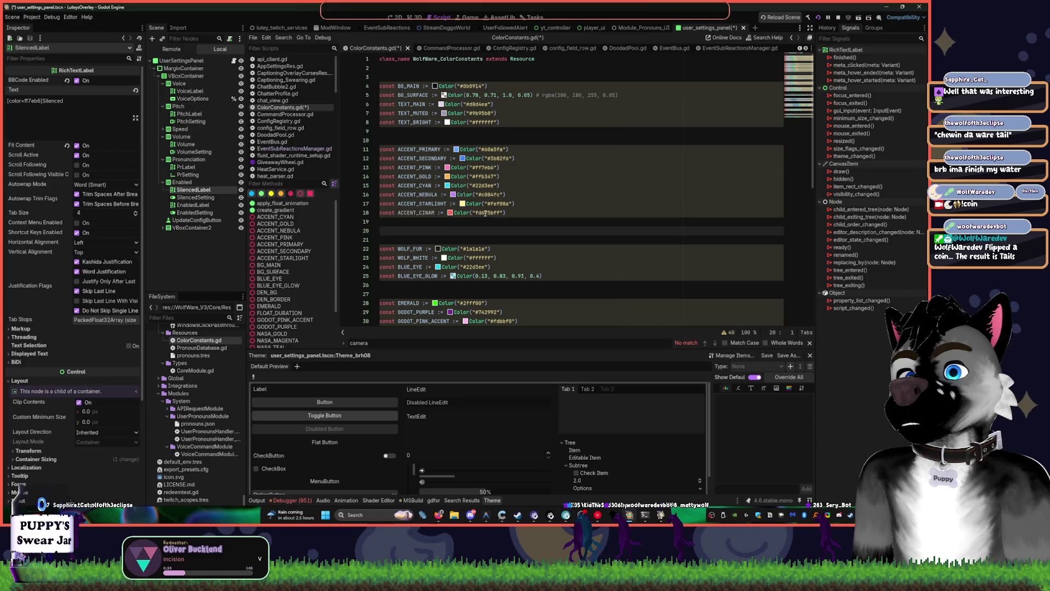
{"action": "key", "text": "Up"}
{"action": "key", "text": "Up"}
{"action": "key", "text": "Up"}
{"action": "key", "text": "ctrl+s"}
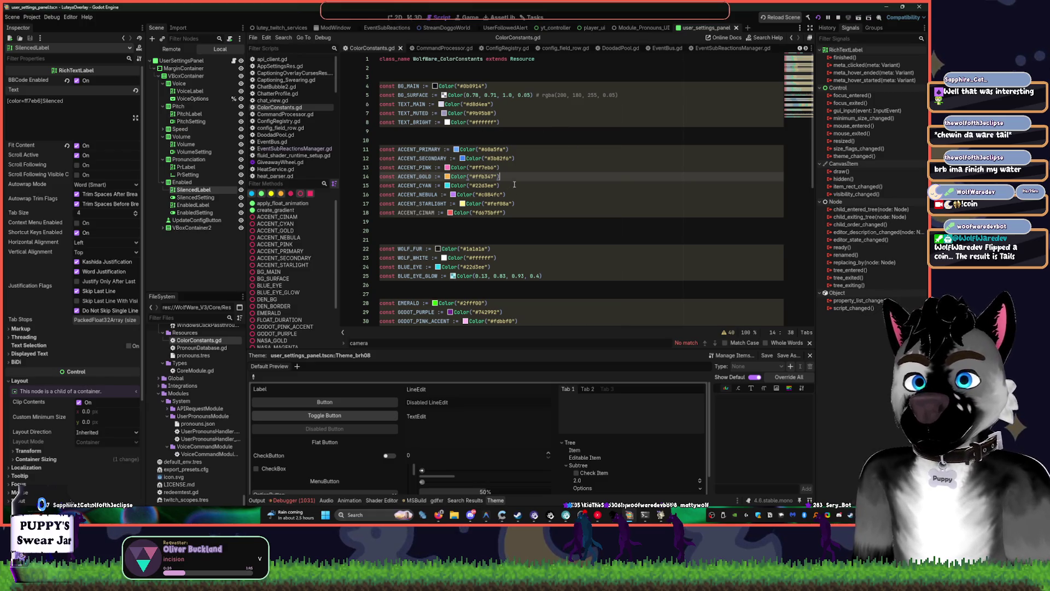
Return to the user settings panel scene and select the SilencedLabel node to inspect it
{"action": "left_click", "coordinate": [234, 60]}
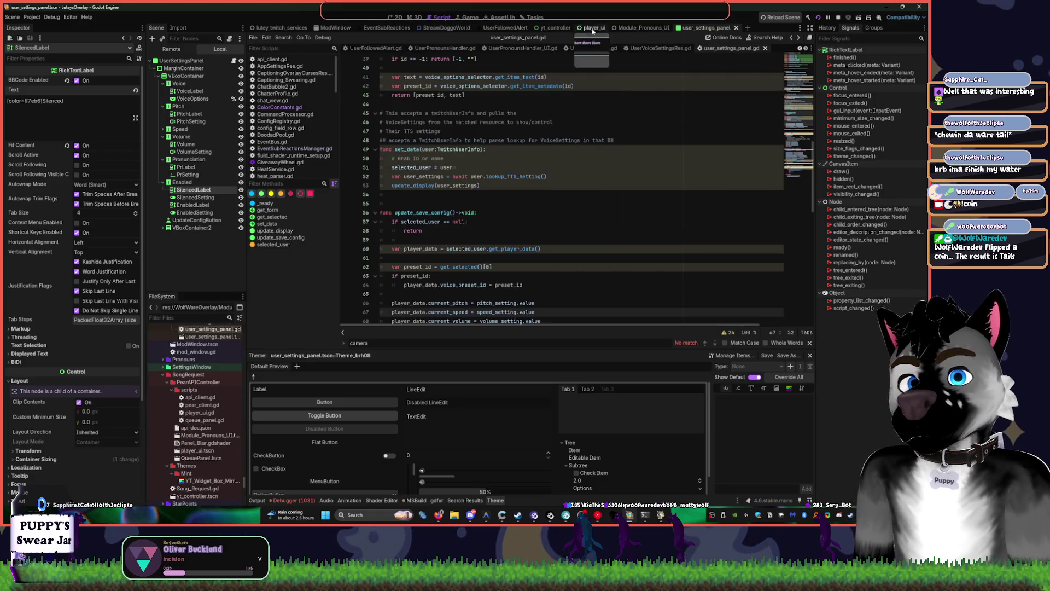
{"action": "left_click", "coordinate": [398, 18]}
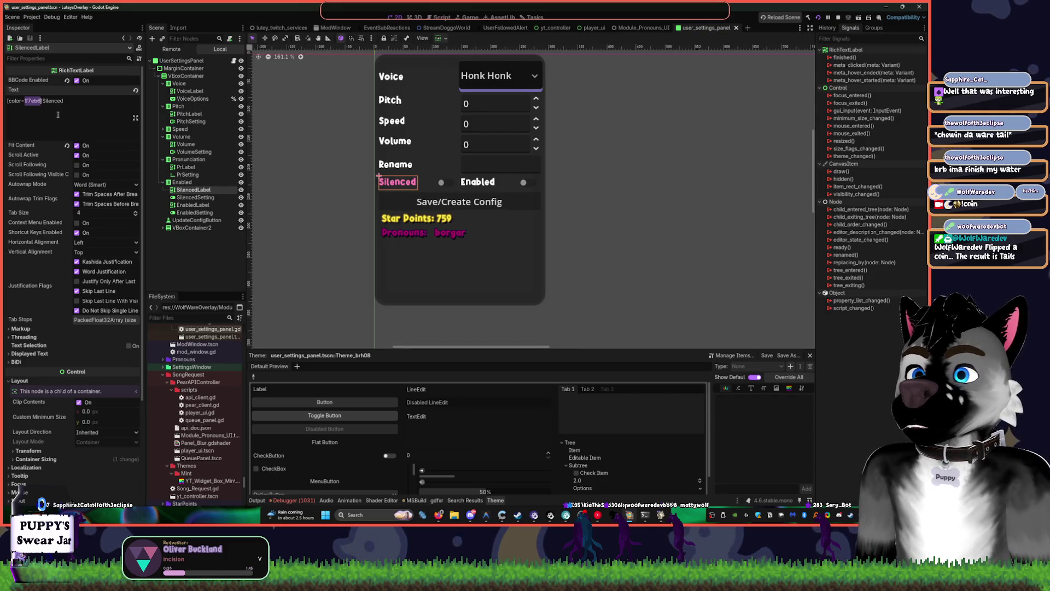
{"action": "left_click", "coordinate": [630, 188]}
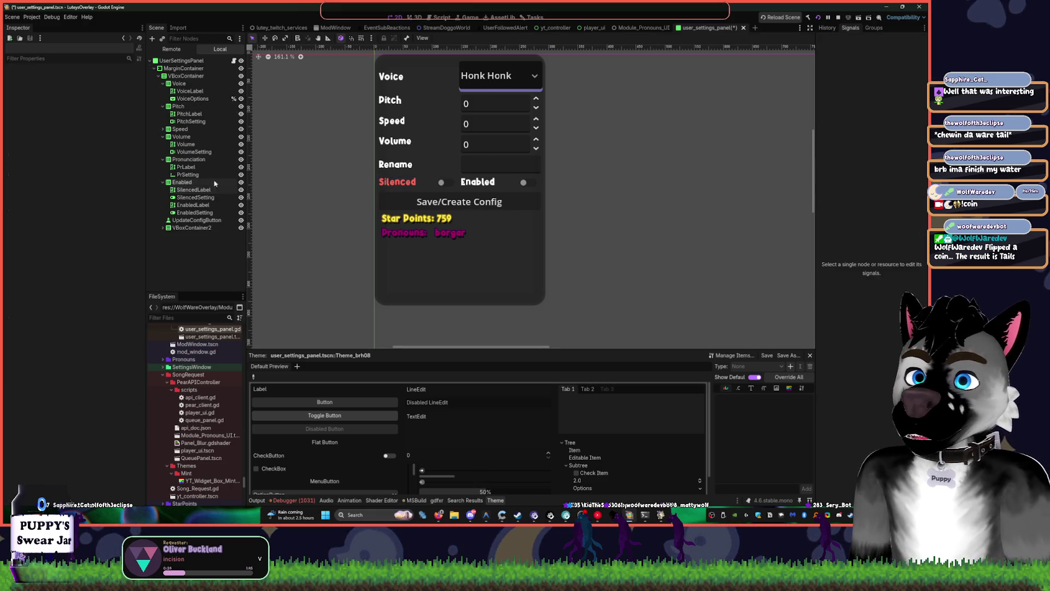
{"action": "left_click", "coordinate": [193, 189]}
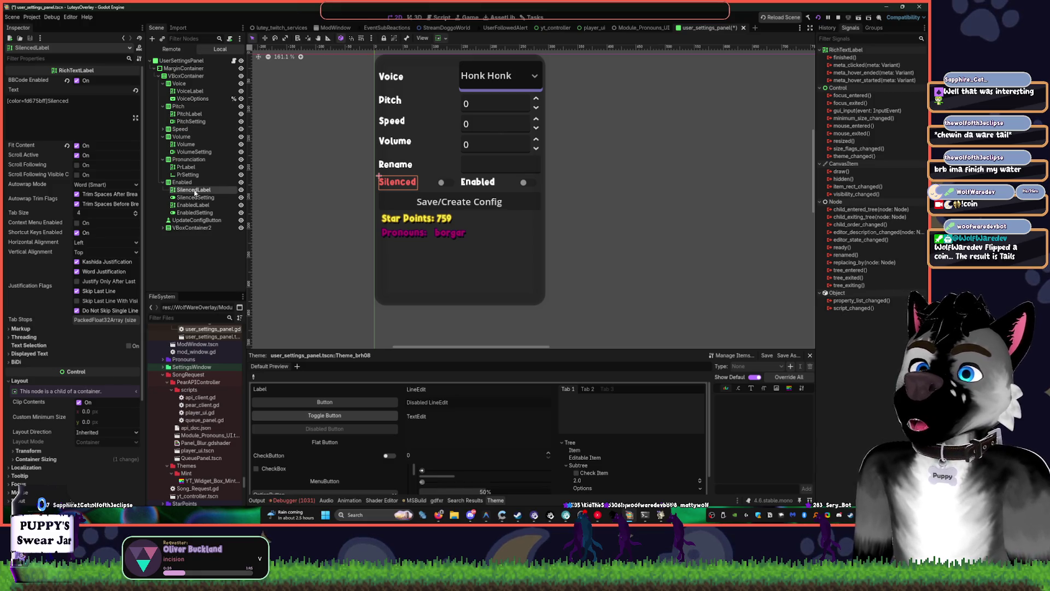
{"action": "left_click", "coordinate": [598, 515]}
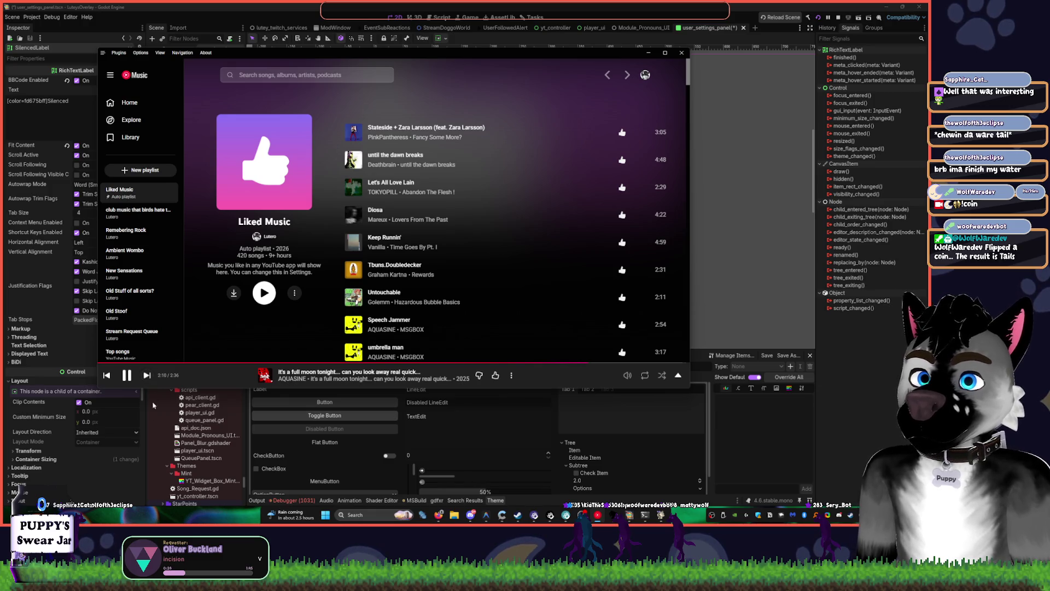
Skip YouTube Music ahead to DIVA BEAM and return to the Godot settings panel scene
{"action": "left_click", "coordinate": [146, 375]}
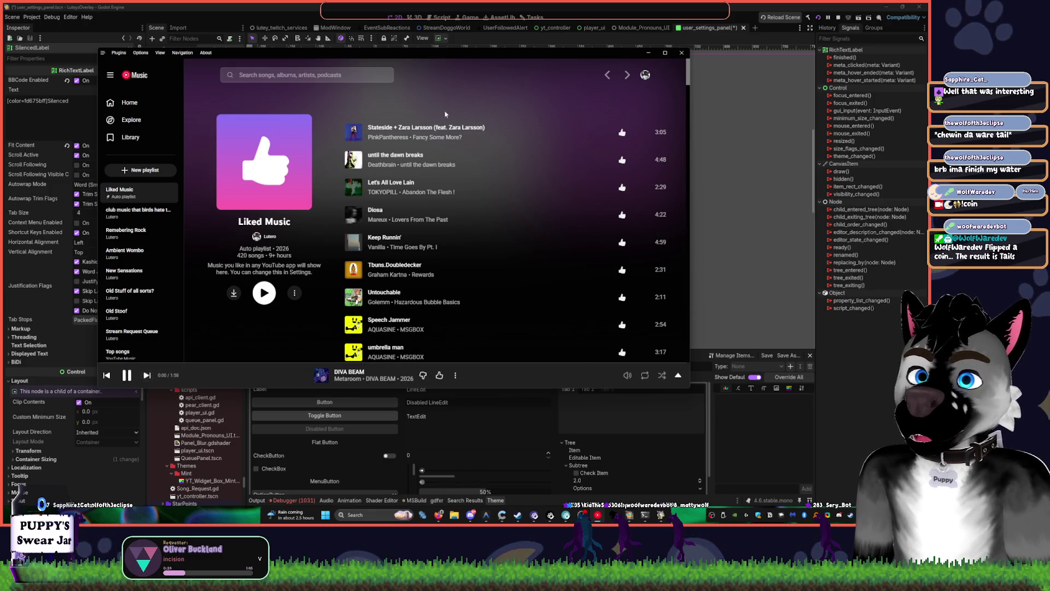
{"action": "key", "text": "alt+Tab"}
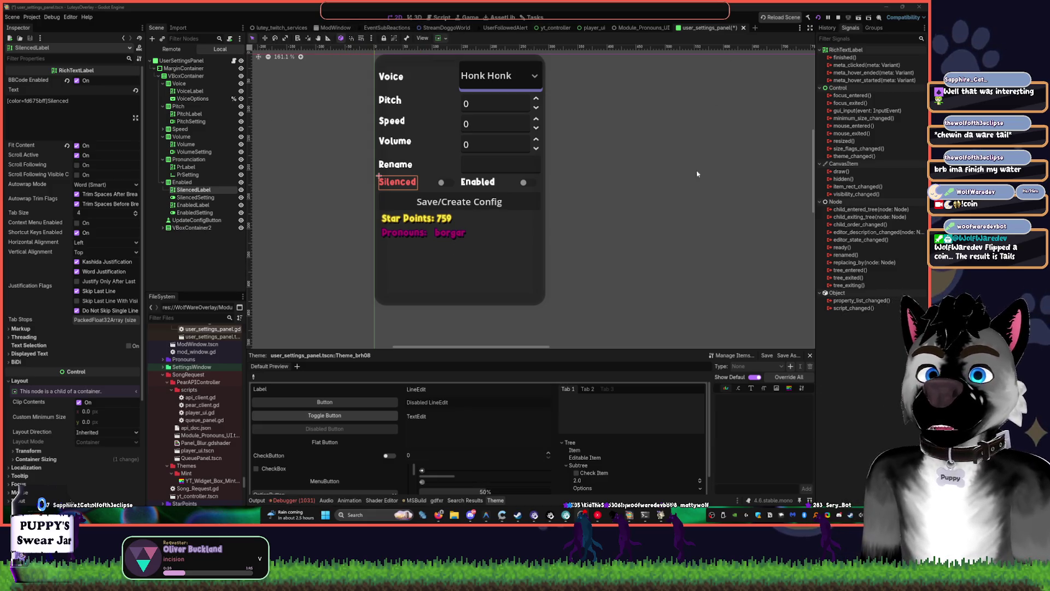
{"action": "key", "text": "ctrl+s"}
Close the settings scene, run the overlay, and test maximizing and moving the ModView window
{"action": "key", "text": "ctrl+shift+w"}
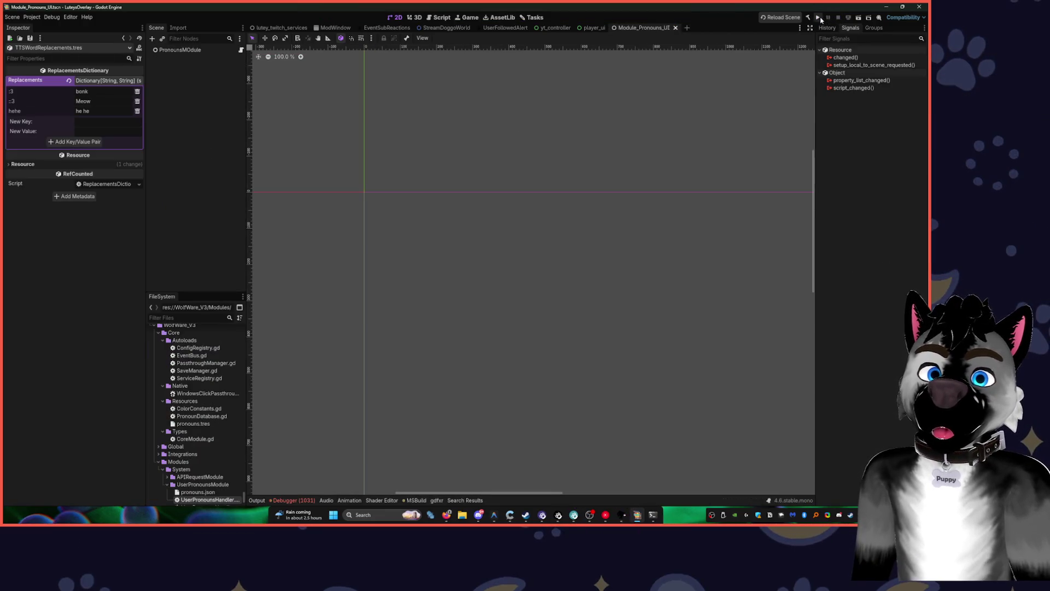
{"action": "left_click", "coordinate": [818, 18]}
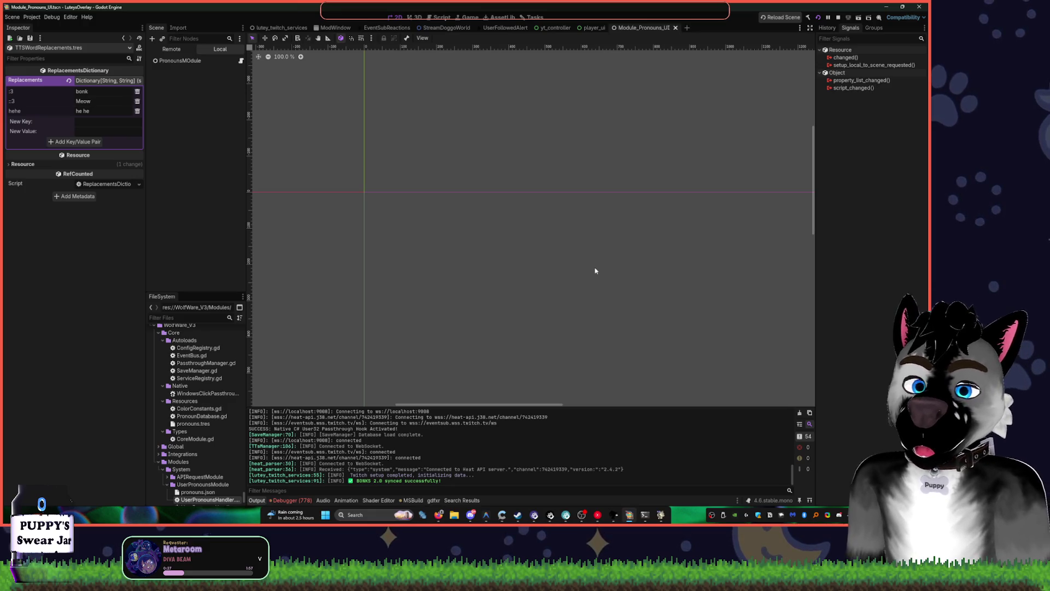
{"action": "left_click", "coordinate": [661, 515]}
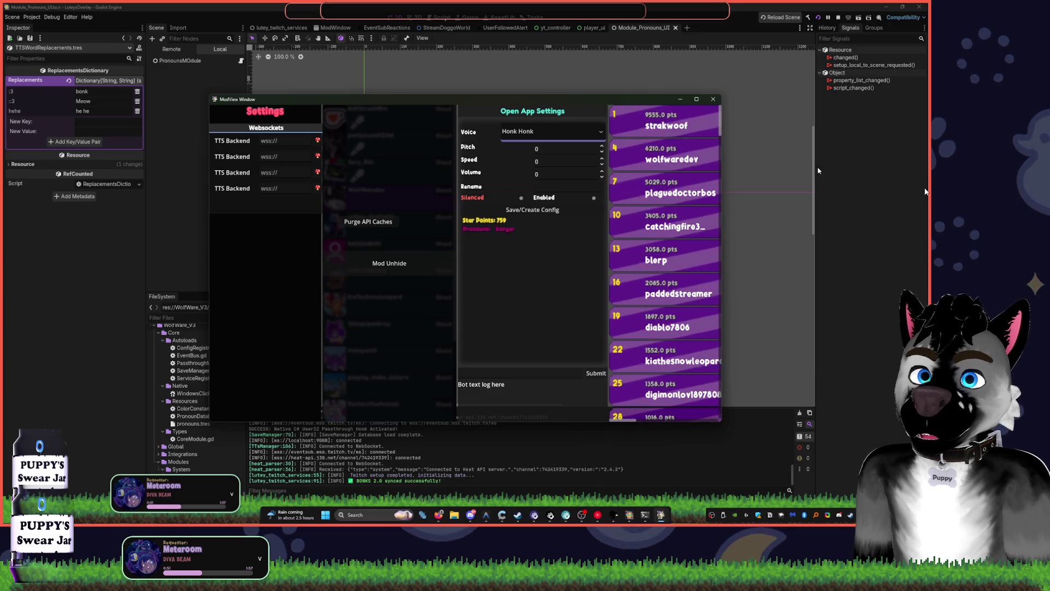
{"action": "key", "text": "super+Up"}
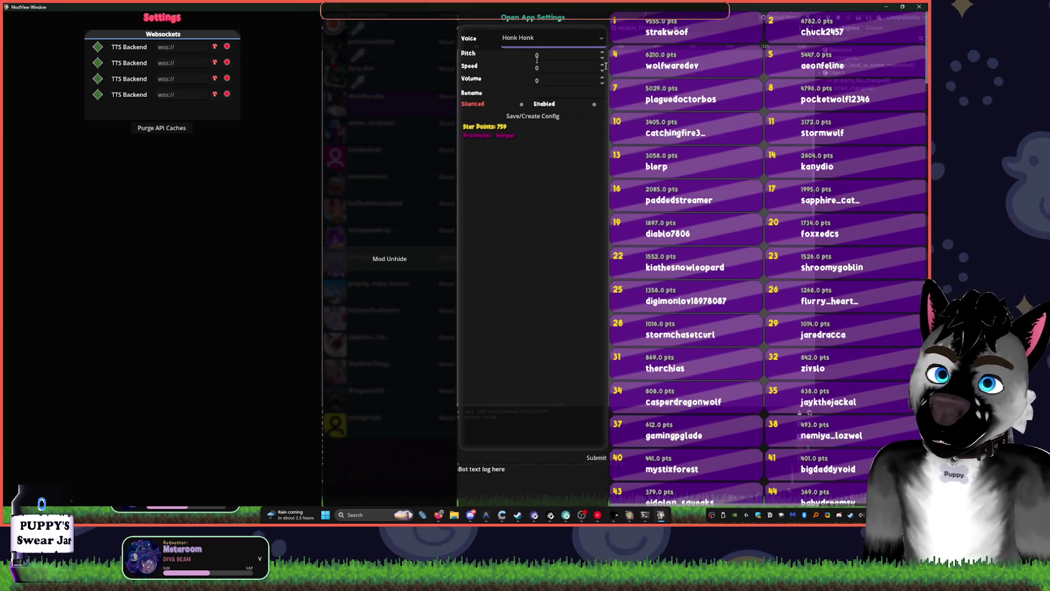
{"action": "left_click_drag", "start_coordinate": [552, 6], "coordinate": [327, 47]}
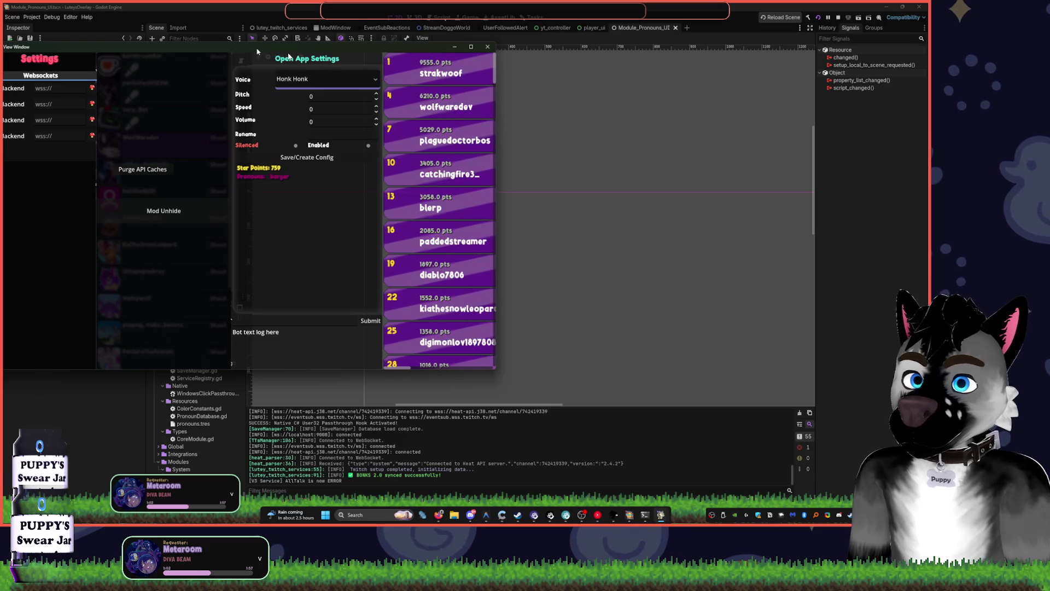
{"action": "left_click_drag", "start_coordinate": [257, 47], "coordinate": [491, 66]}
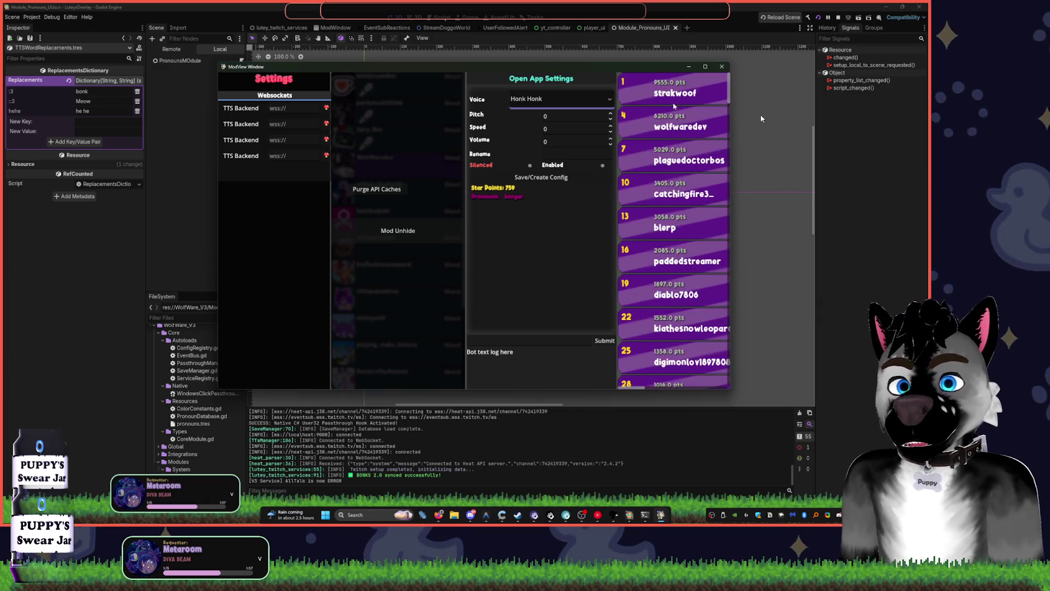
{"action": "key", "text": "F8"}
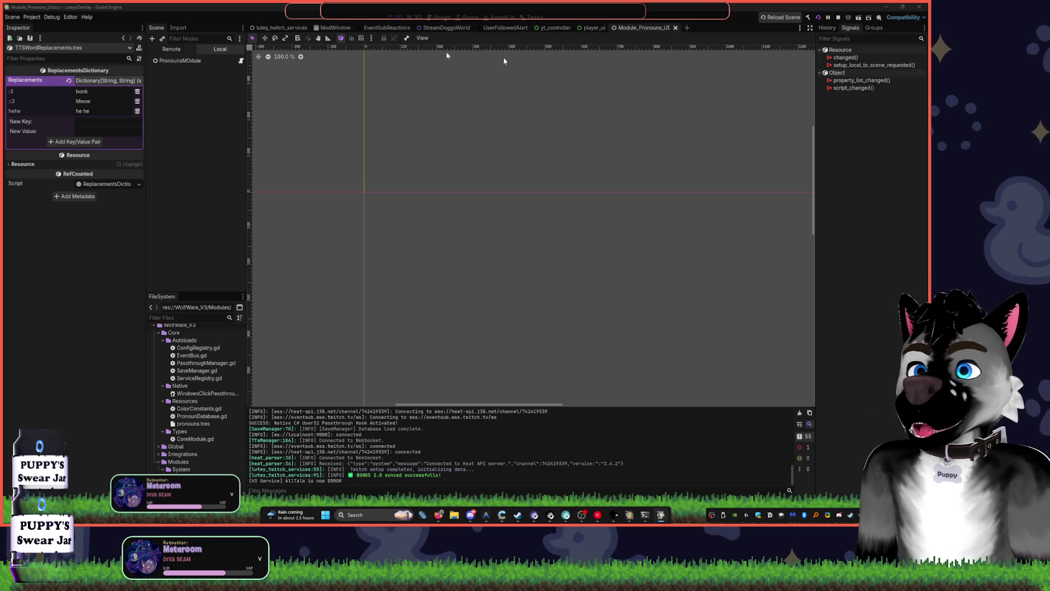
{"action": "left_click", "coordinate": [416, 16]}
Launch Overwatch from the Steam tray and close the Module_Pronouns_UI scene tab
{"action": "left_click", "coordinate": [441, 17]}
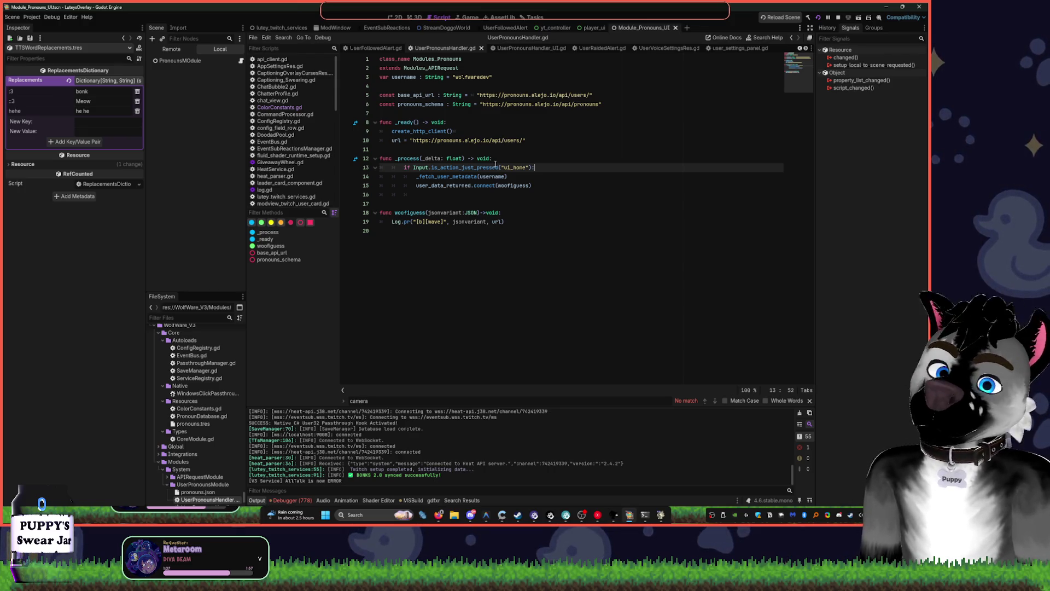
{"action": "mouse_move", "coordinate": [495, 165]}
{"action": "left_click", "coordinate": [591, 149]}
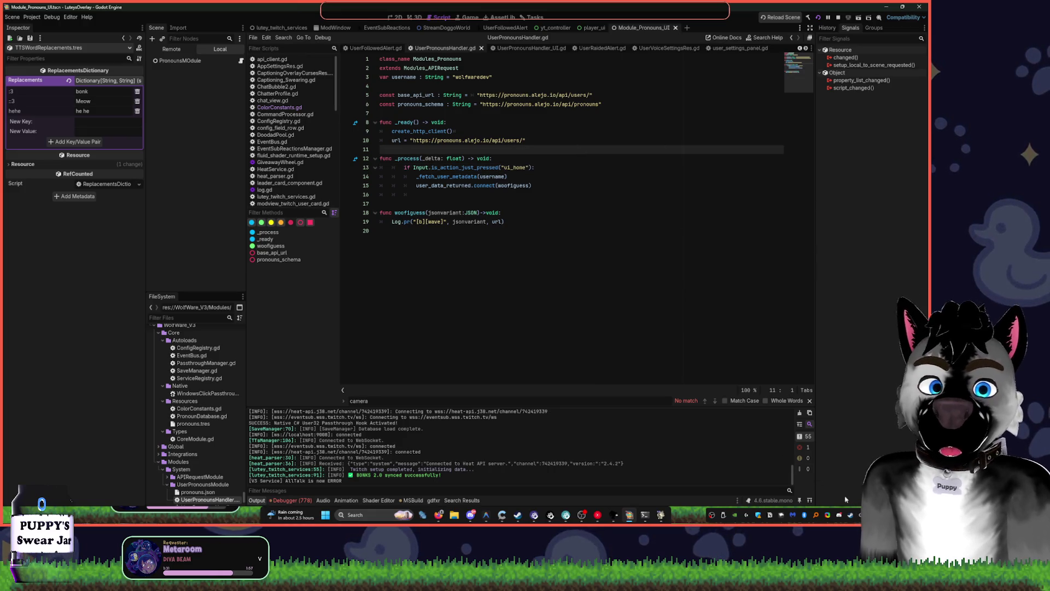
{"action": "right_click", "coordinate": [850, 515]}
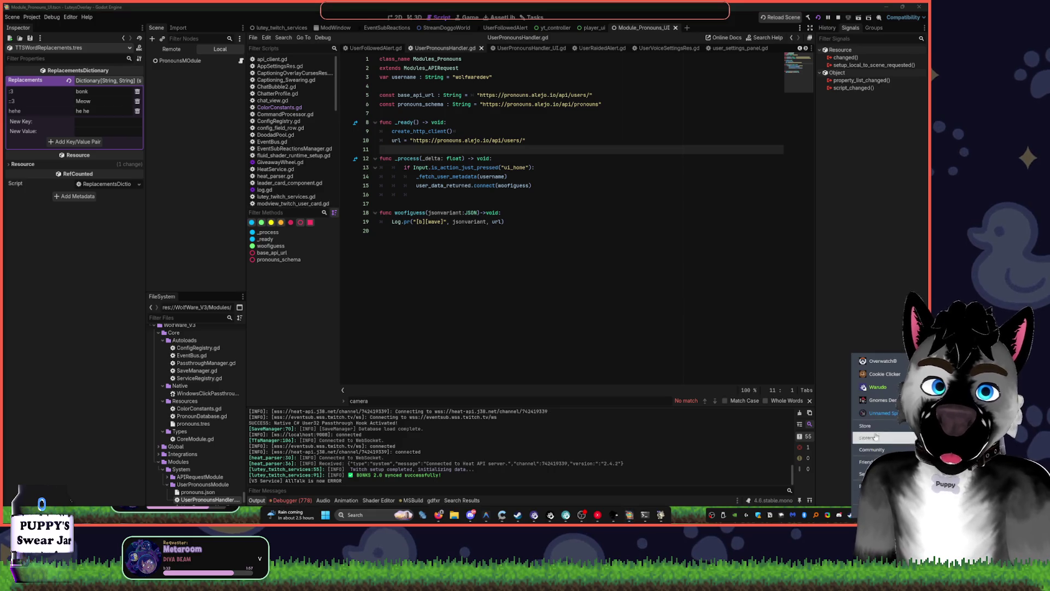
{"action": "left_click", "coordinate": [880, 362]}
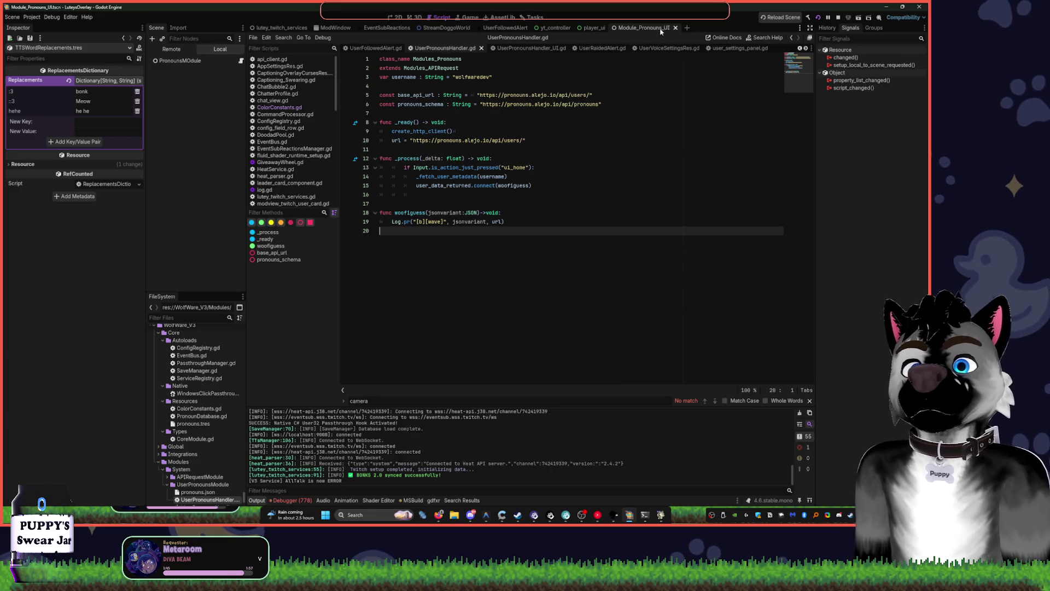
{"action": "left_click", "coordinate": [676, 28]}
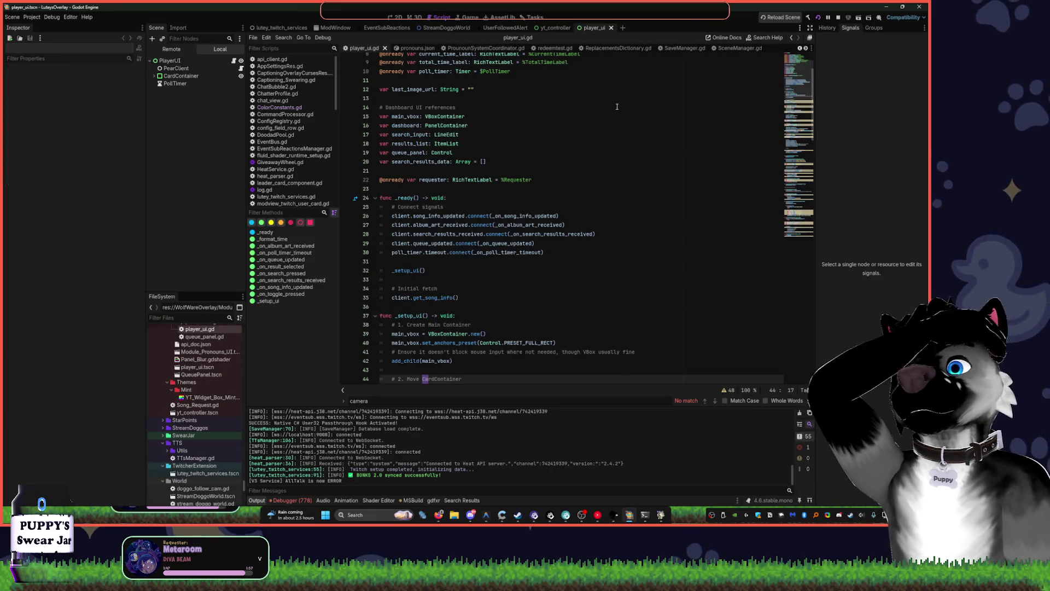
Scroll to the top of player_ui.gd while Overwatch loads
{"action": "scroll", "coordinate": [612, 146], "scroll_direction": "up", "scroll_amount": 3}
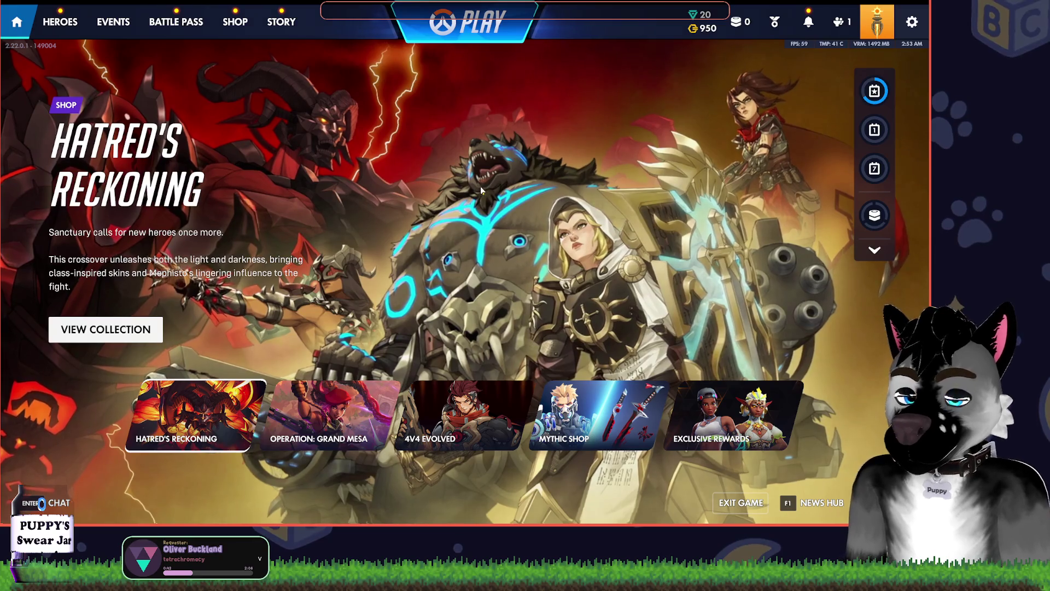
Open the Overwatch friends list with Shift+O, then Alt+Tab back to Godot
{"action": "key", "text": "shift+o"}
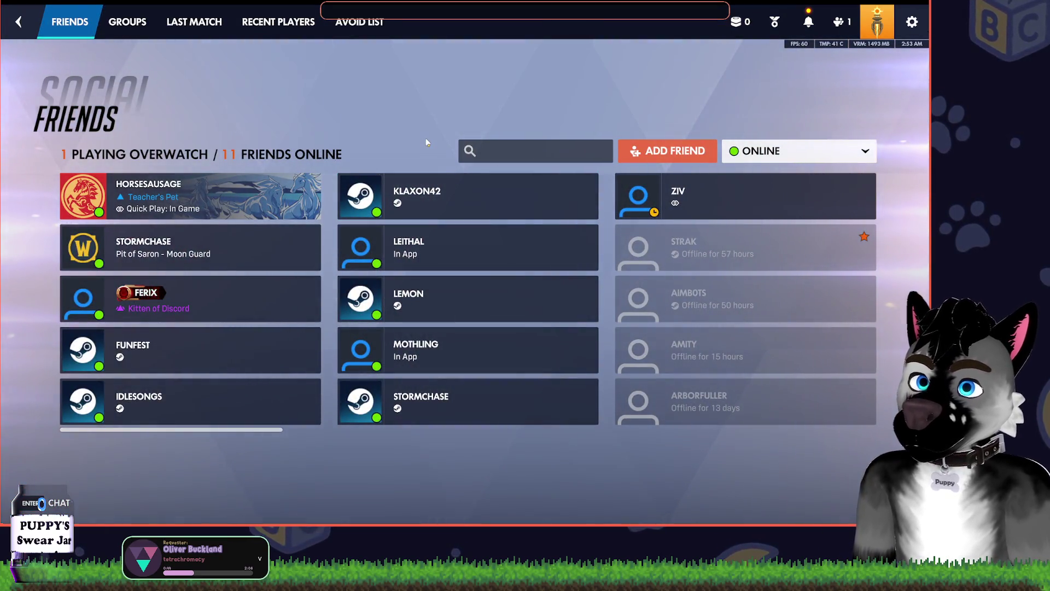
{"action": "key", "text": "alt+Tab"}
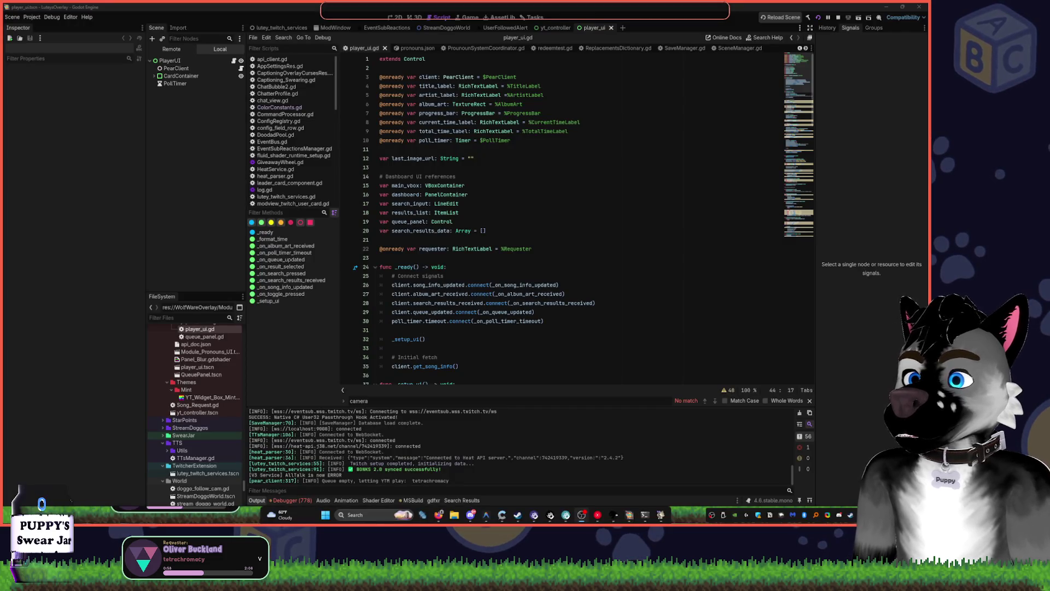
Skip YouTube Music to the next song, then view the player_ui song card in 2D
{"action": "key", "text": "alt+Tab"}
{"action": "left_click", "coordinate": [146, 375]}
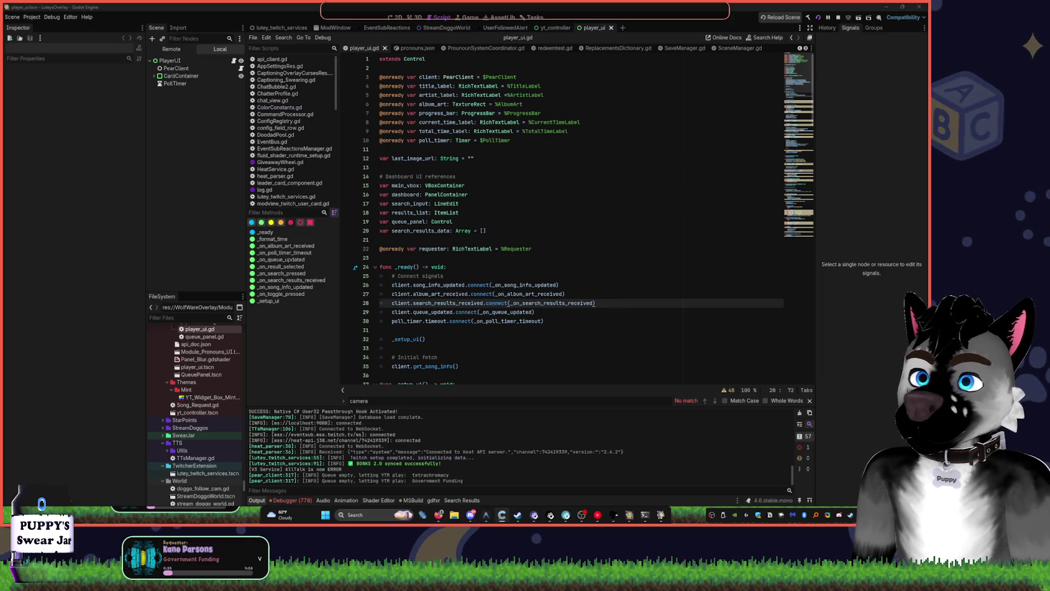
{"action": "left_click", "coordinate": [513, 131]}
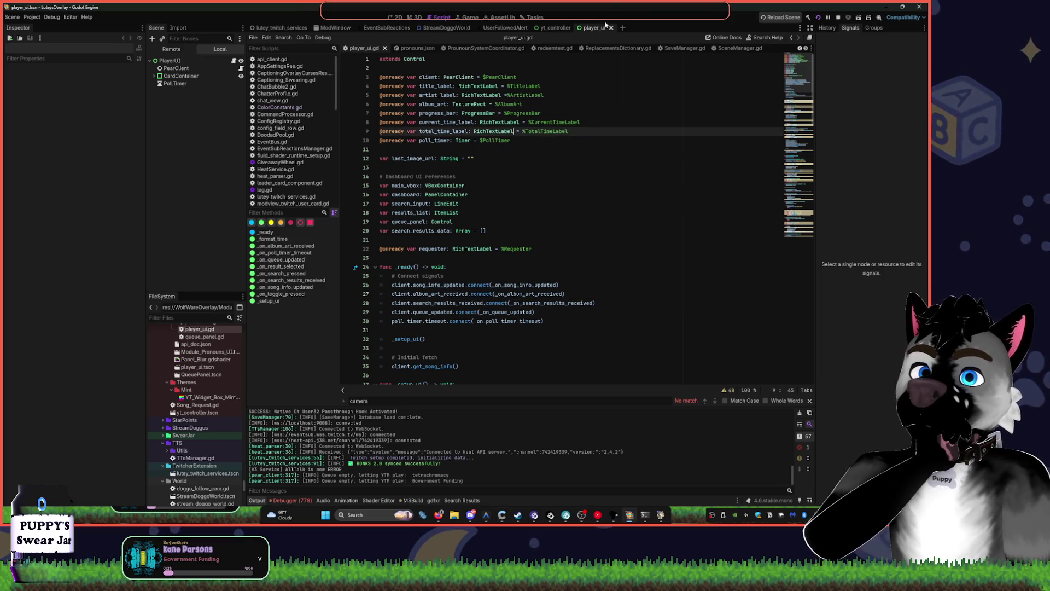
{"action": "left_click", "coordinate": [396, 17]}
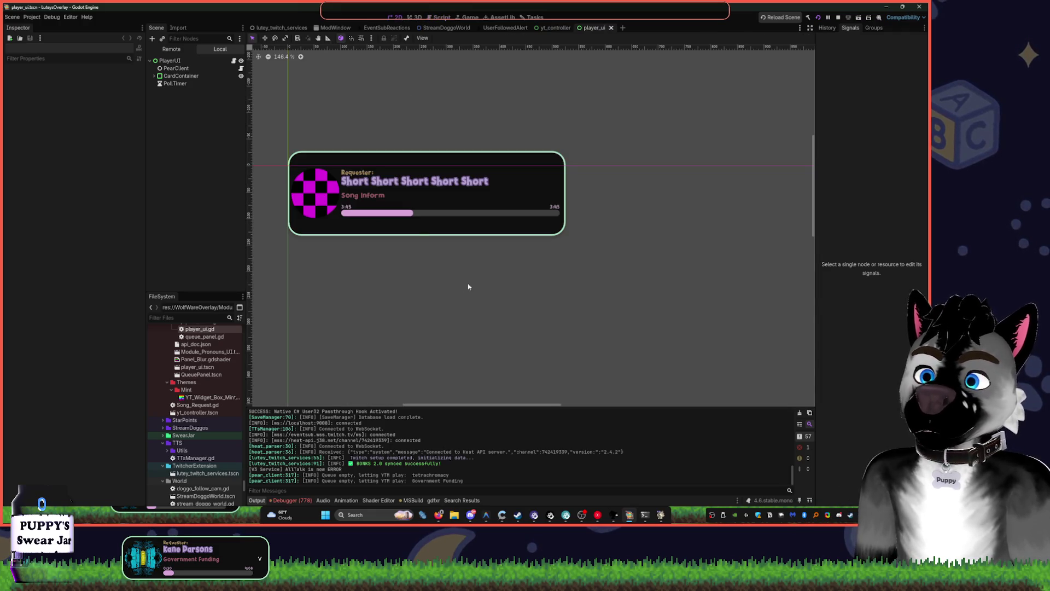
{"action": "scroll", "coordinate": [448, 290], "scroll_direction": "up", "scroll_amount": 4}
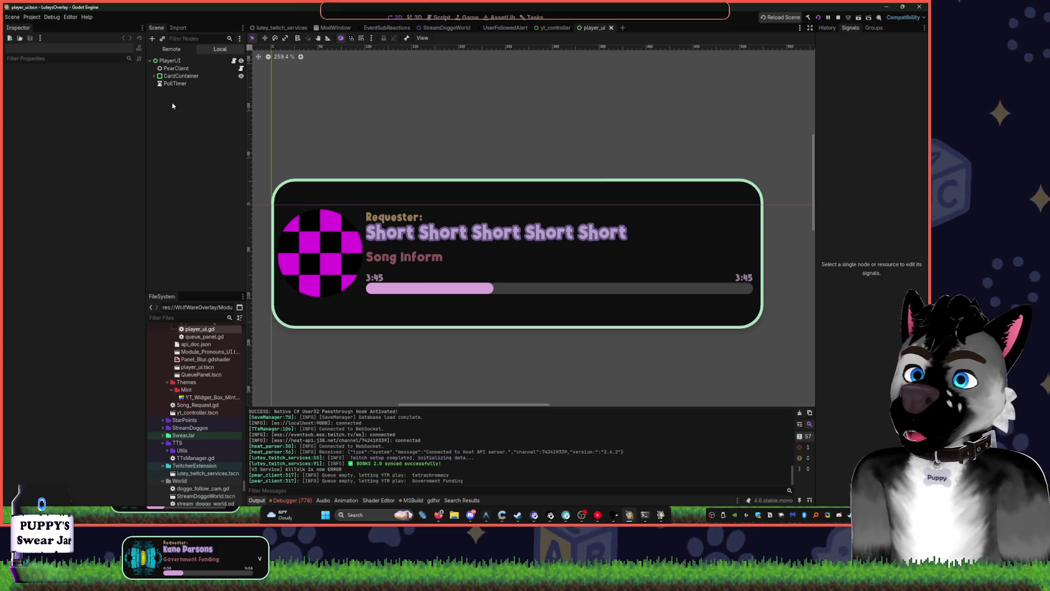
Select CardContainer, expand its Theme Overrides Panel style, and widen the Inspector
{"action": "left_click", "coordinate": [186, 60]}
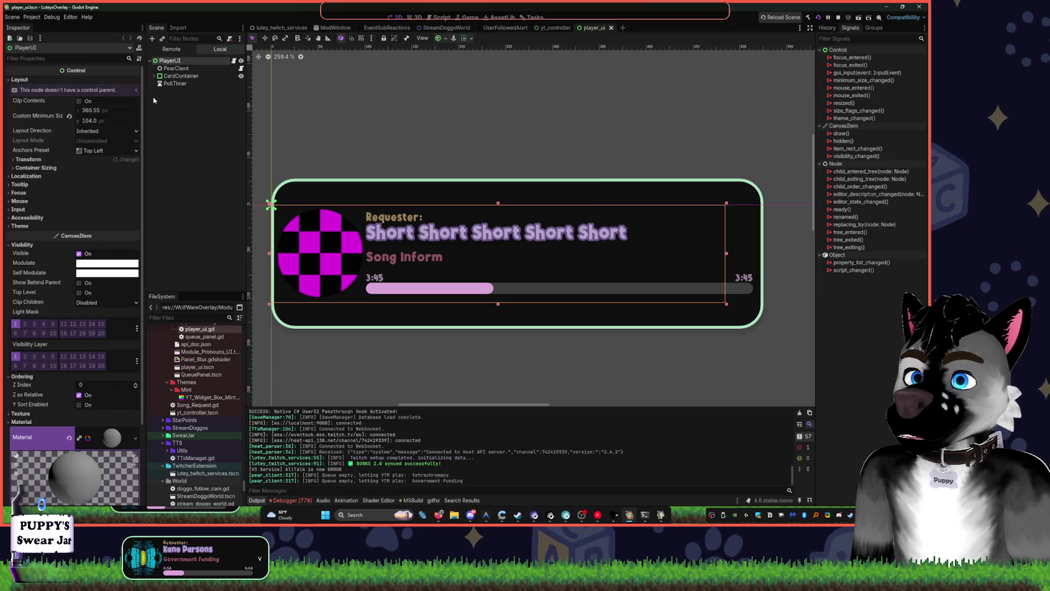
{"action": "scroll", "coordinate": [69, 280], "scroll_direction": "down", "scroll_amount": 3}
{"action": "left_click", "coordinate": [170, 76]}
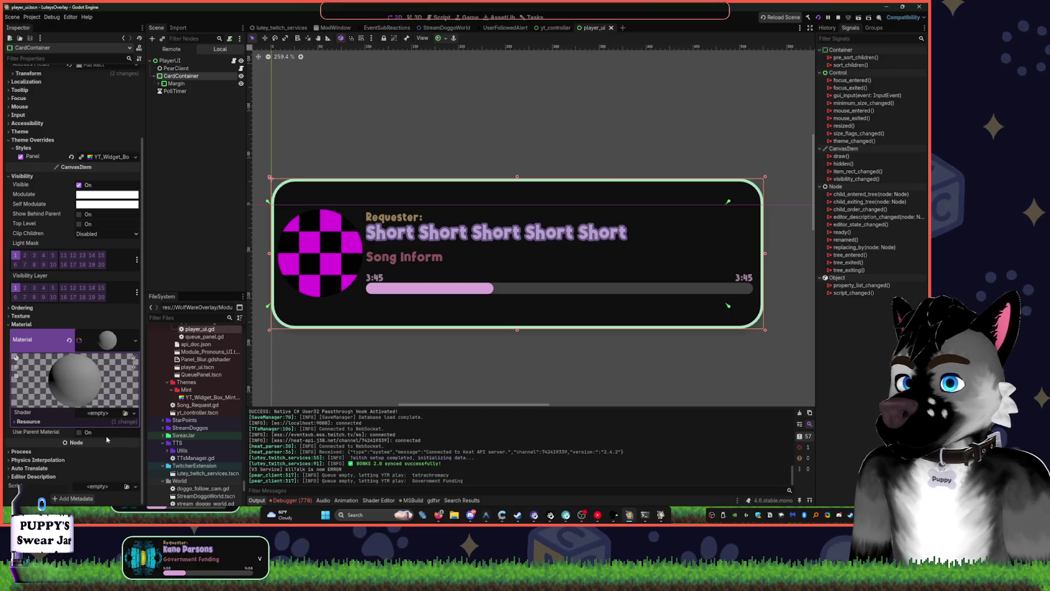
{"action": "left_click", "coordinate": [109, 157]}
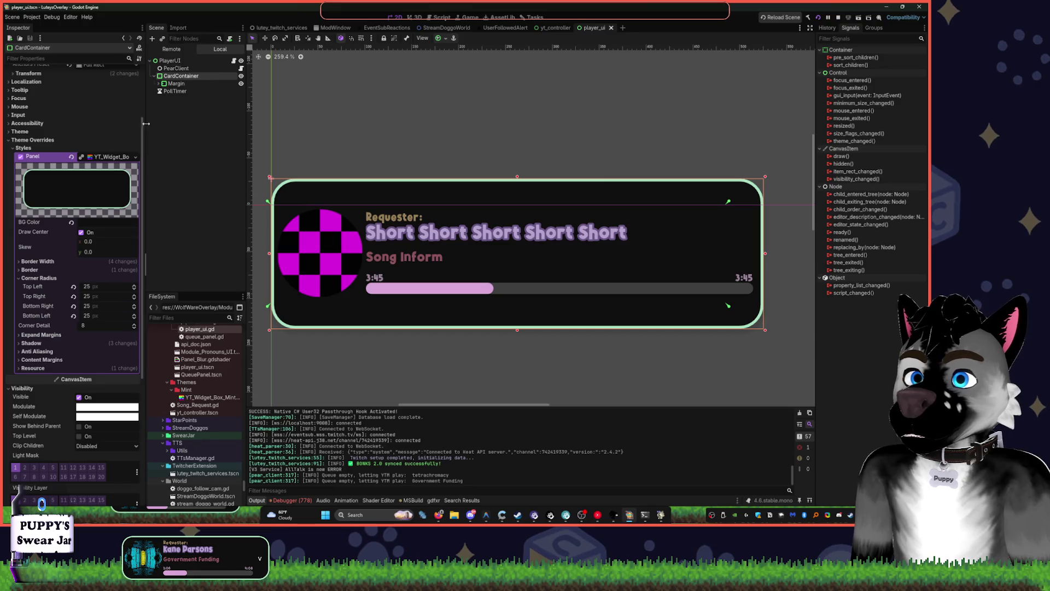
{"action": "left_click_drag", "start_coordinate": [146, 129], "coordinate": [307, 143]}
{"action": "scroll", "coordinate": [541, 108], "scroll_direction": "down", "scroll_amount": 3}
{"action": "scroll", "coordinate": [558, 87], "scroll_direction": "up", "scroll_amount": 1}
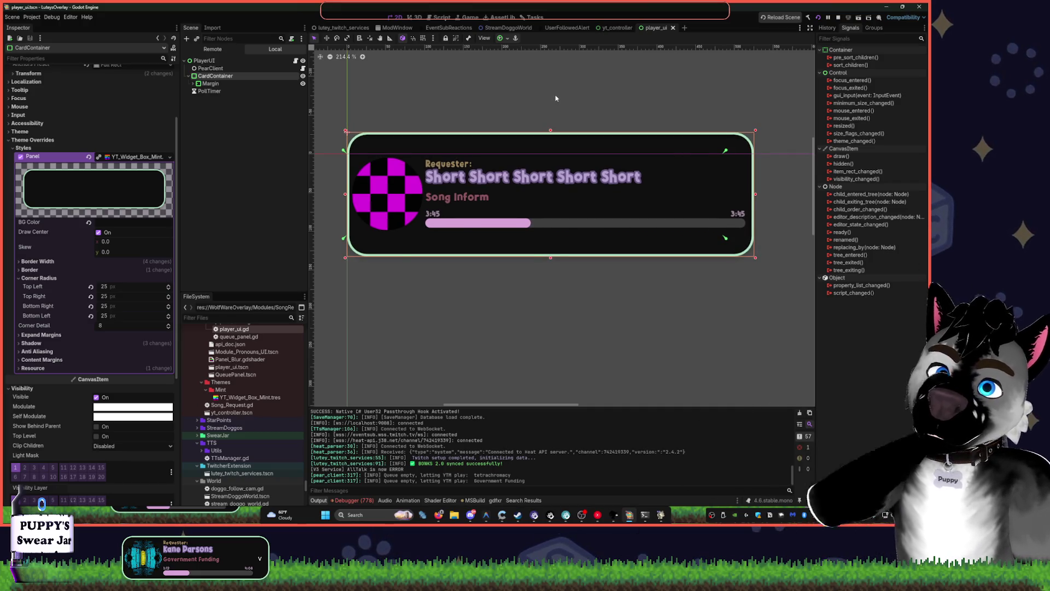
Try narrower and wider card widths, reverting each change to keep the original wide card
{"action": "mouse_move", "coordinate": [753, 192]}
{"action": "left_mouse_down"}
{"action": "mouse_move", "coordinate": [418, 193]}
{"action": "mouse_move", "coordinate": [716, 177]}
{"action": "mouse_move", "coordinate": [547, 166]}
{"action": "mouse_move", "coordinate": [606, 168]}
{"action": "mouse_move", "coordinate": [443, 183]}
{"action": "left_mouse_up"}
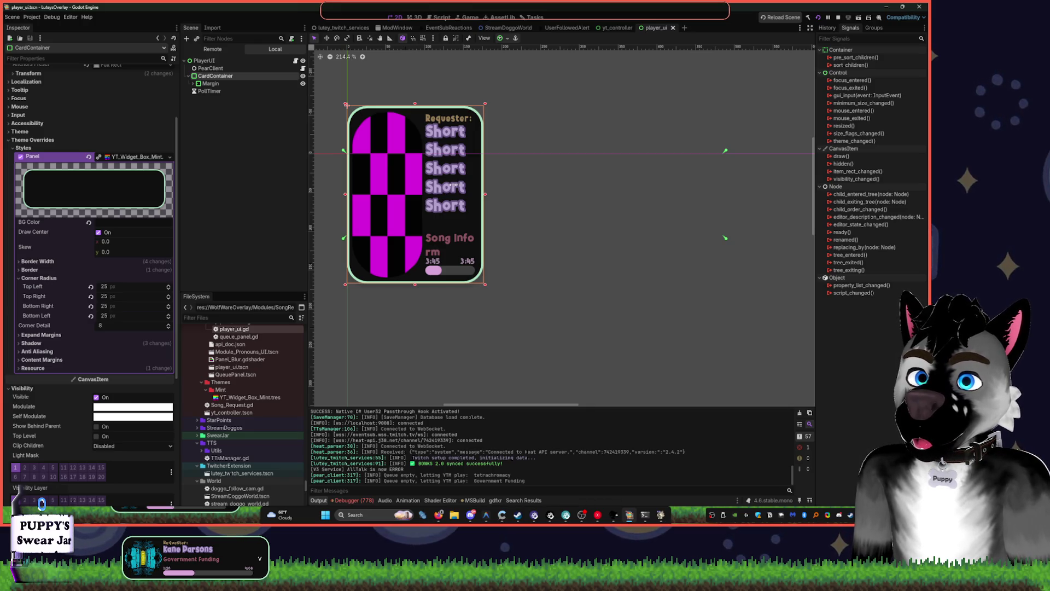
{"action": "mouse_move", "coordinate": [483, 185]}
{"action": "left_mouse_down"}
{"action": "mouse_move", "coordinate": [436, 185]}
{"action": "mouse_move", "coordinate": [711, 184]}
{"action": "mouse_move", "coordinate": [558, 187]}
{"action": "mouse_move", "coordinate": [736, 202]}
{"action": "left_mouse_up"}
{"action": "key", "text": "ctrl+s"}
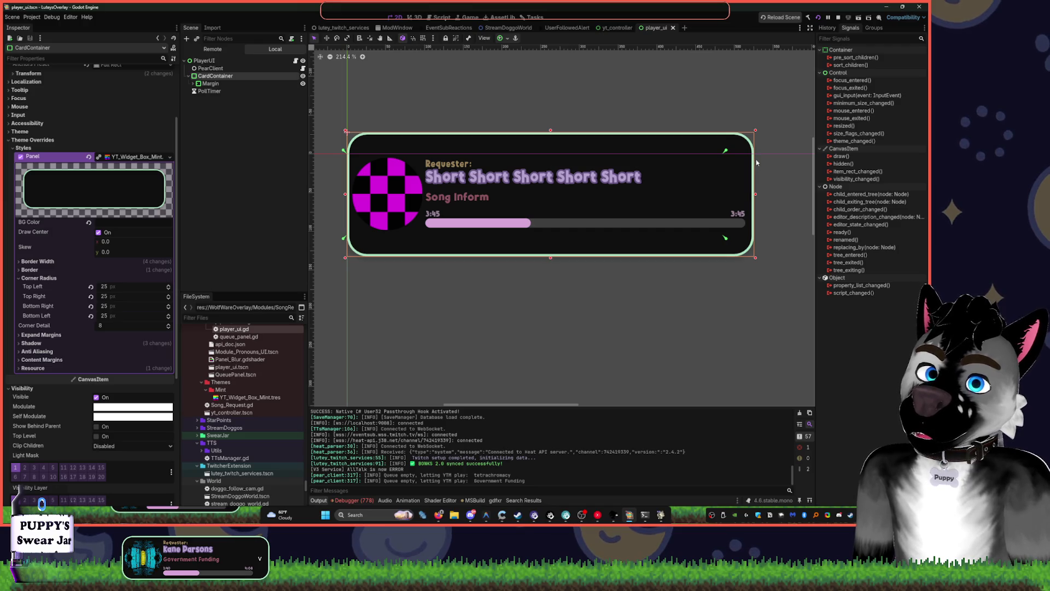
{"action": "mouse_move", "coordinate": [757, 198]}
{"action": "left_mouse_down"}
{"action": "mouse_move", "coordinate": [445, 198]}
{"action": "mouse_move", "coordinate": [676, 197]}
{"action": "left_mouse_up"}
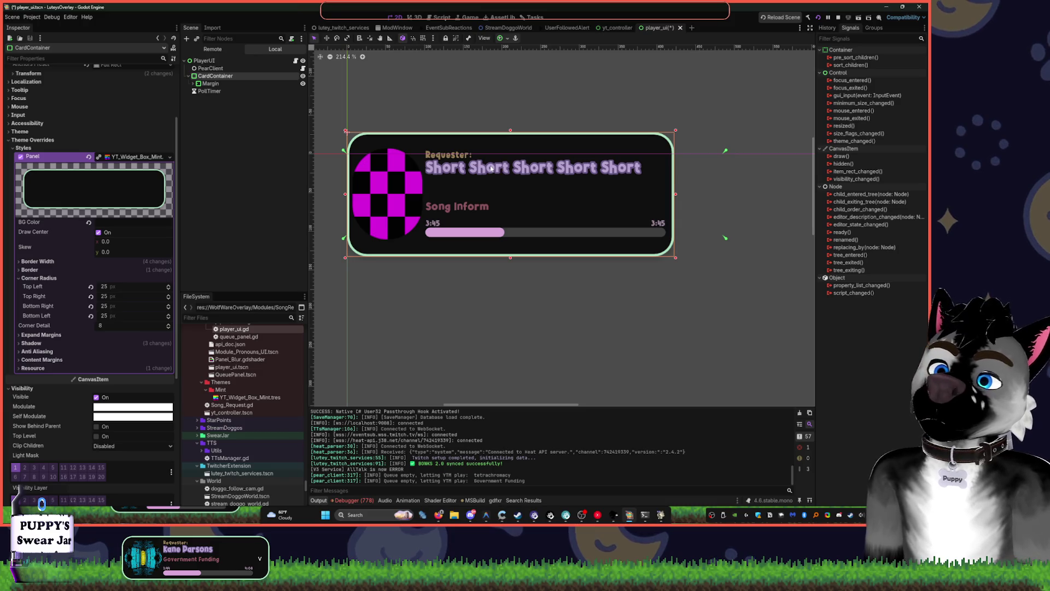
{"action": "key", "text": "ctrl+s"}
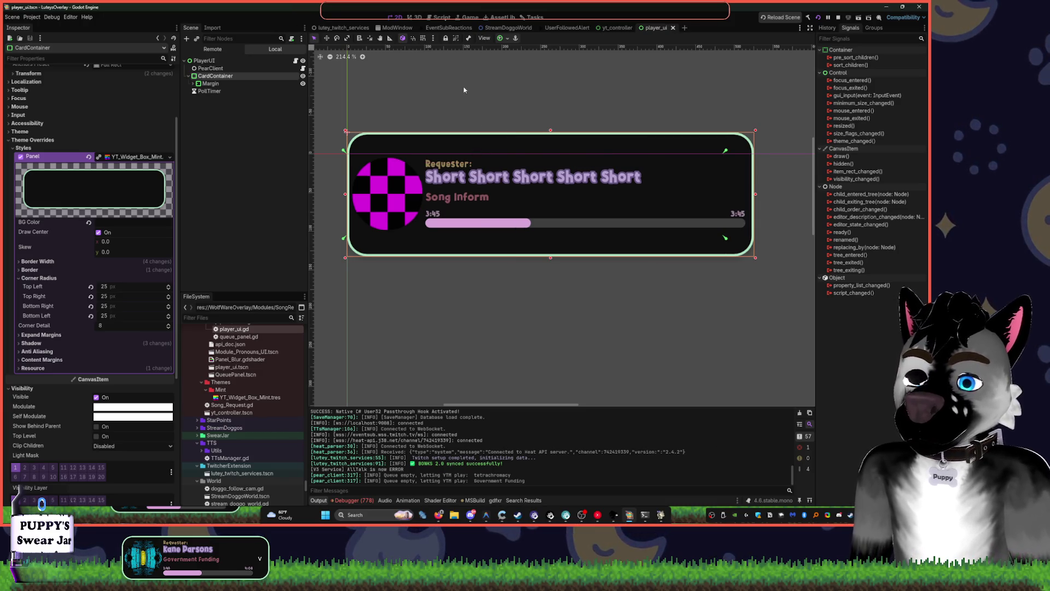
Inspect the Margin, HBox and AlbumArt nodes of the card in the Scene tree
{"action": "left_click", "coordinate": [197, 84]}
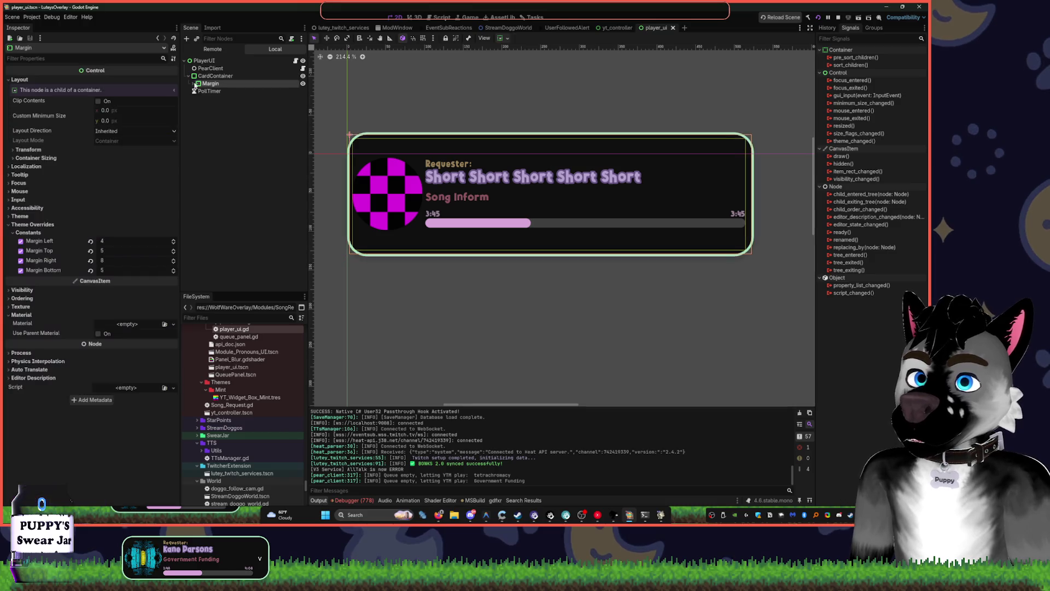
{"action": "left_click", "coordinate": [193, 76]}
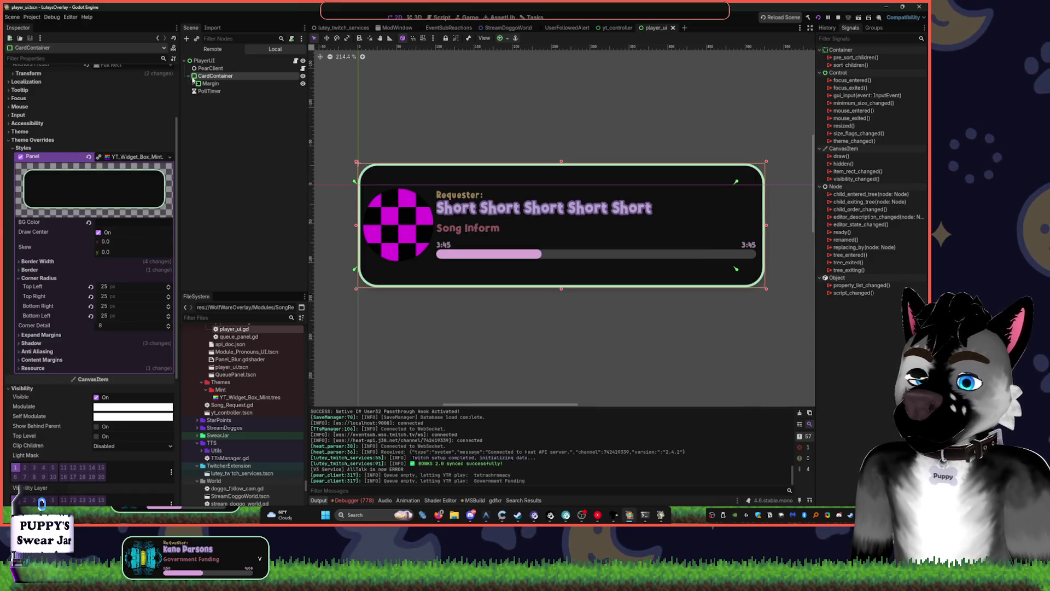
{"action": "left_click", "coordinate": [210, 83]}
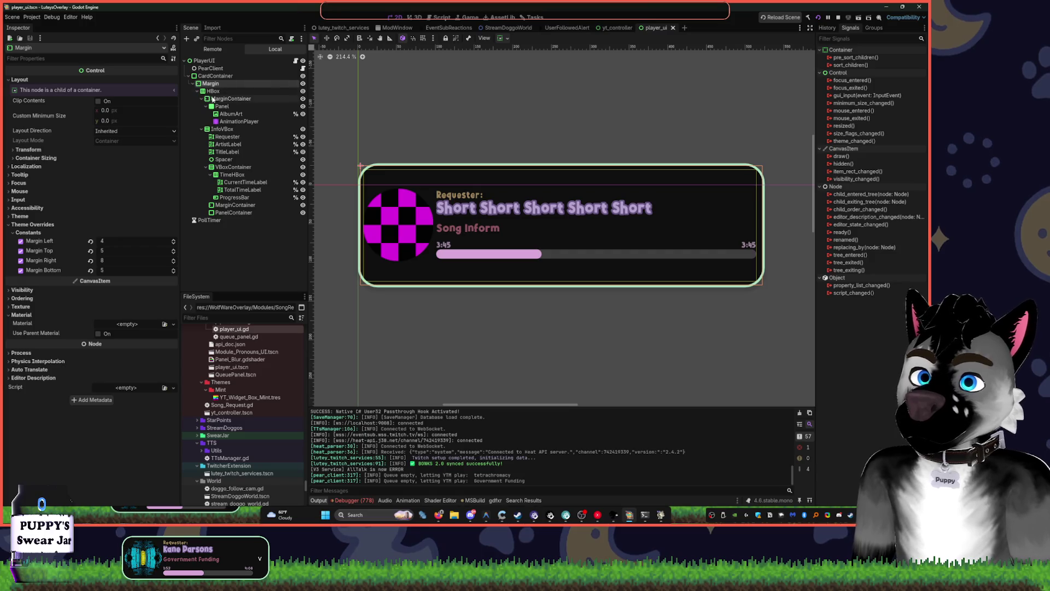
{"action": "left_click", "coordinate": [219, 91]}
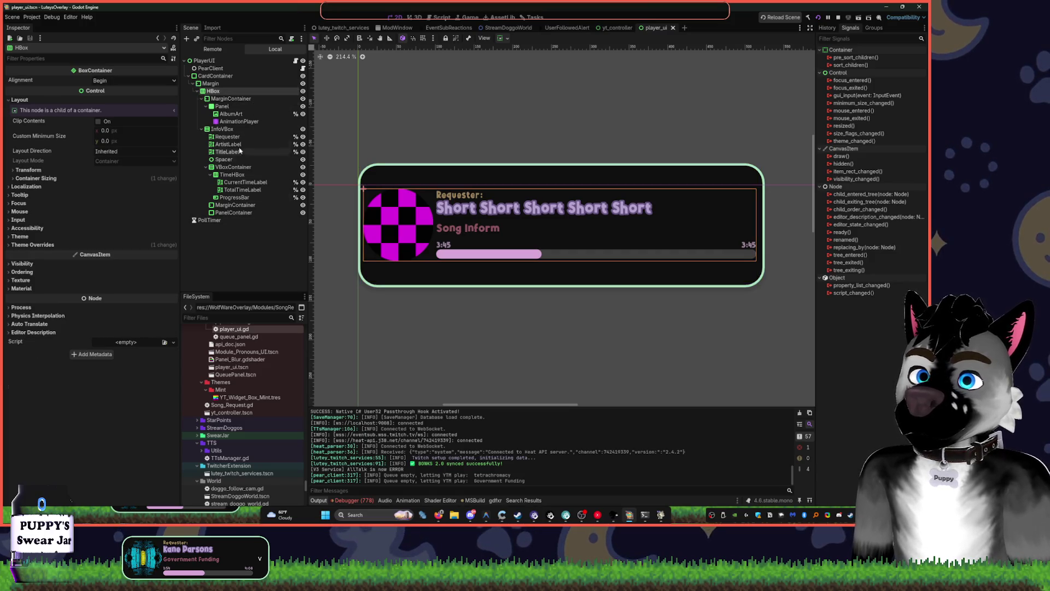
{"action": "left_click", "coordinate": [229, 99]}
{"action": "left_click", "coordinate": [229, 114]}
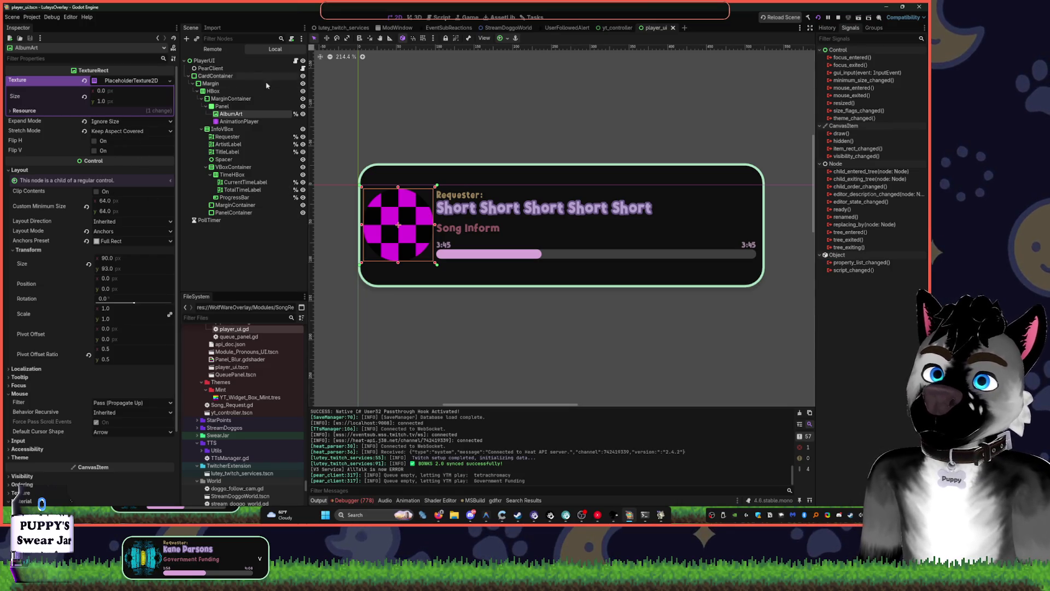
{"action": "left_click", "coordinate": [201, 98]}
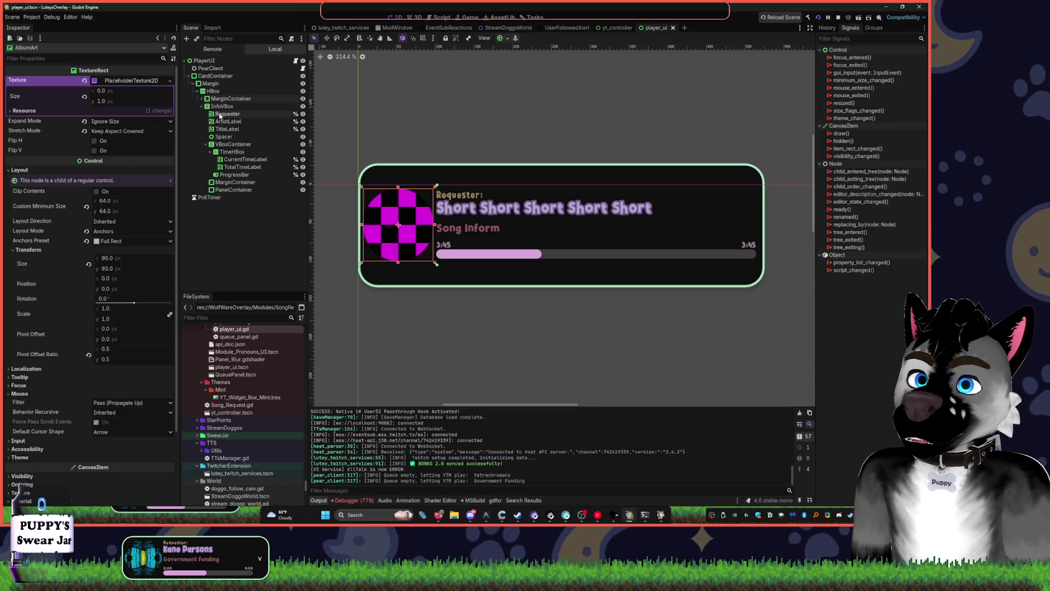
Try a justification flag on the Requester label, then undo it
{"action": "left_click", "coordinate": [221, 114]}
{"action": "scroll", "coordinate": [44, 208], "scroll_direction": "down", "scroll_amount": 4}
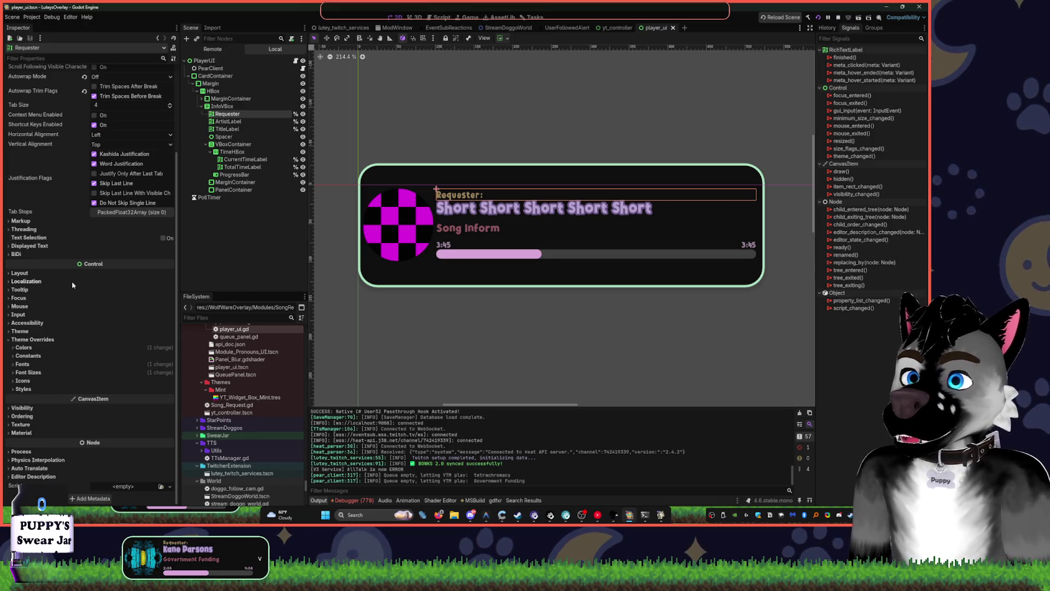
{"action": "scroll", "coordinate": [108, 211], "scroll_direction": "up", "scroll_amount": 4}
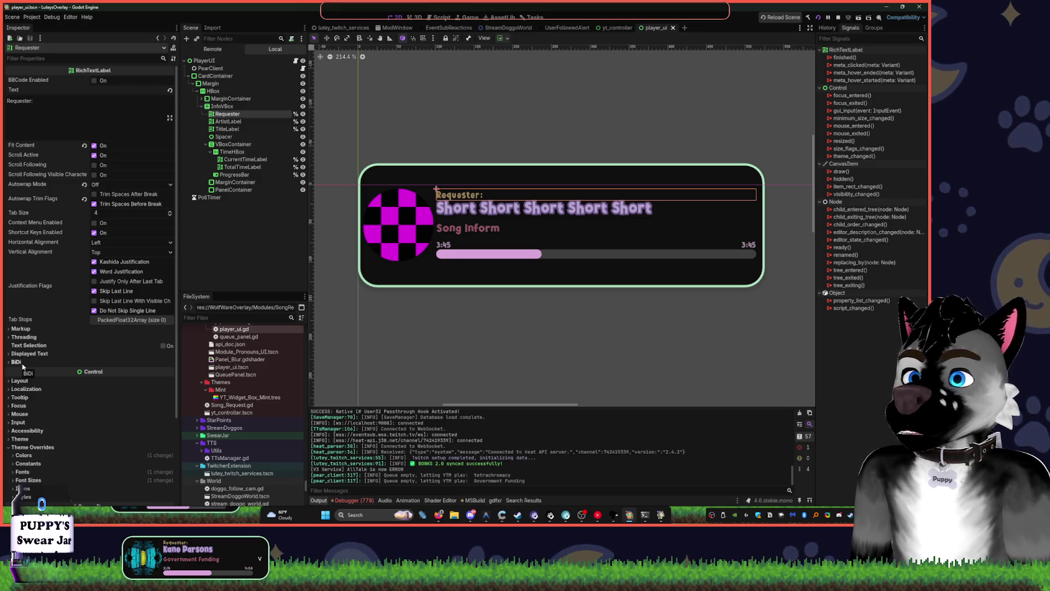
{"action": "left_click", "coordinate": [94, 281]}
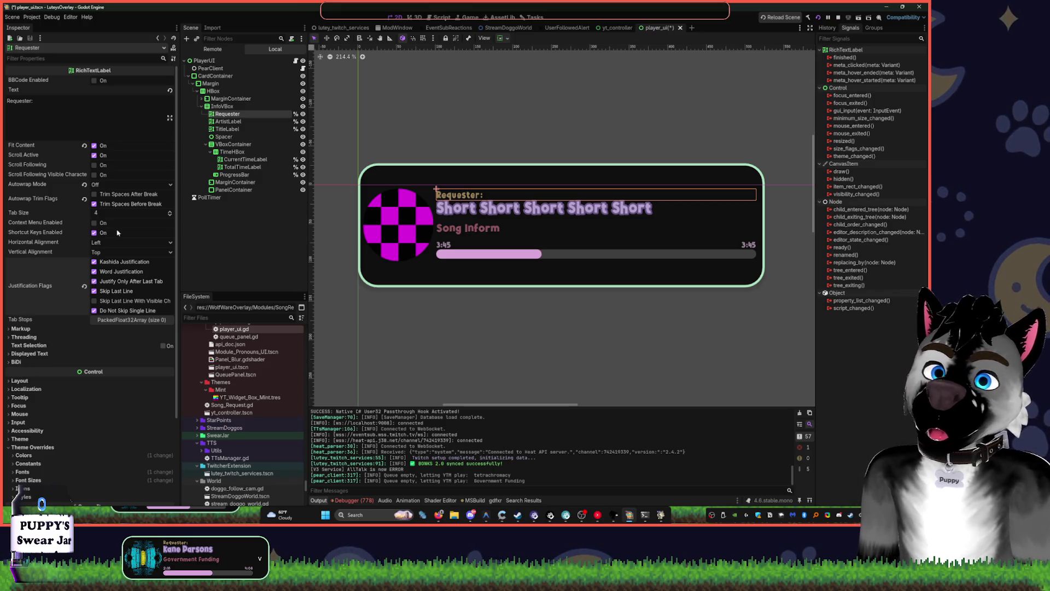
{"action": "key", "text": "ctrl+z"}
{"action": "key", "text": "ctrl+z"}
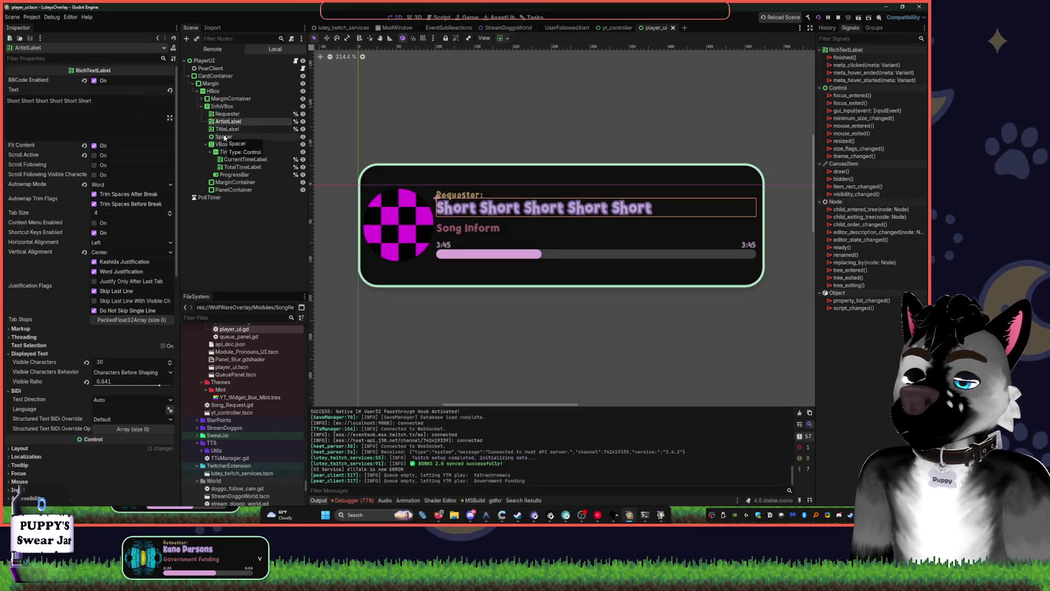
Delete all of ArtistLabel's placeholder text, then select the PlayerUI root
{"action": "left_click", "coordinate": [100, 109]}
{"action": "key", "text": "ctrl+BackSpace"}
{"action": "key", "text": "ctrl+BackSpace"}
{"action": "key", "text": "ctrl+BackSpace"}
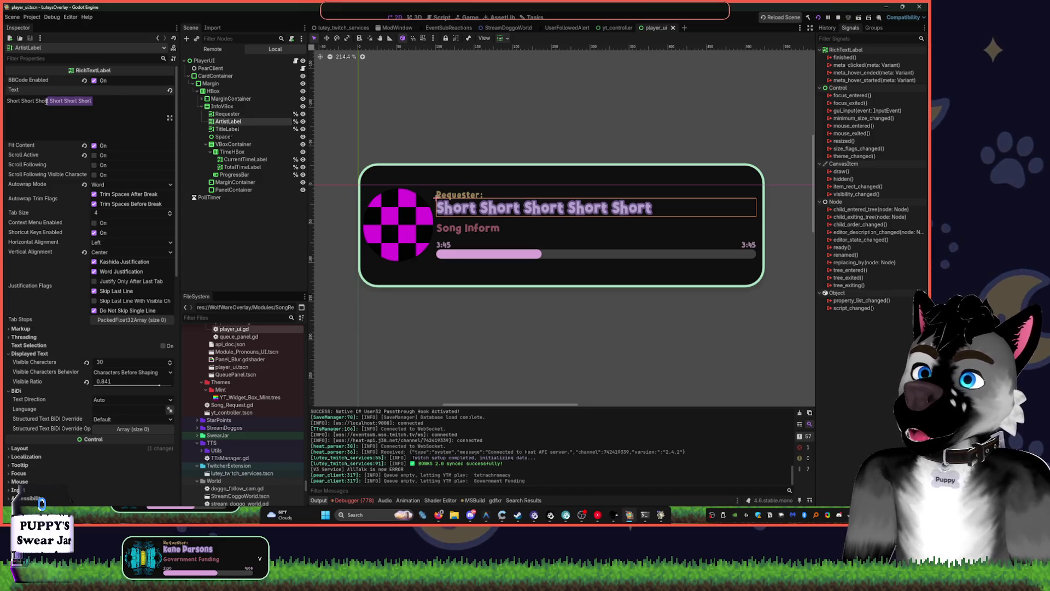
{"action": "key", "text": "ctrl+BackSpace"}
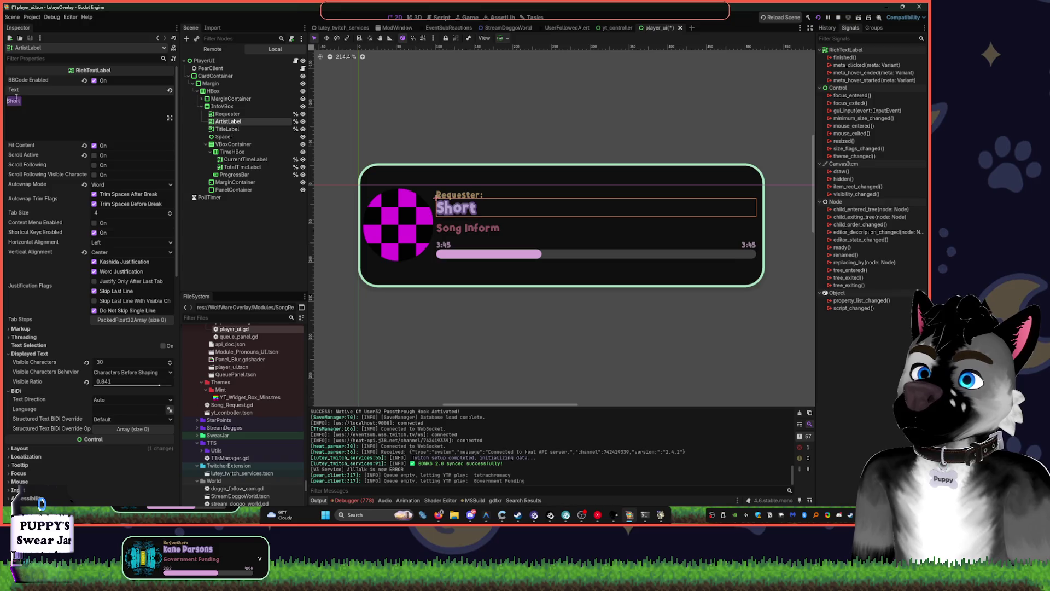
{"action": "left_click", "coordinate": [606, 178]}
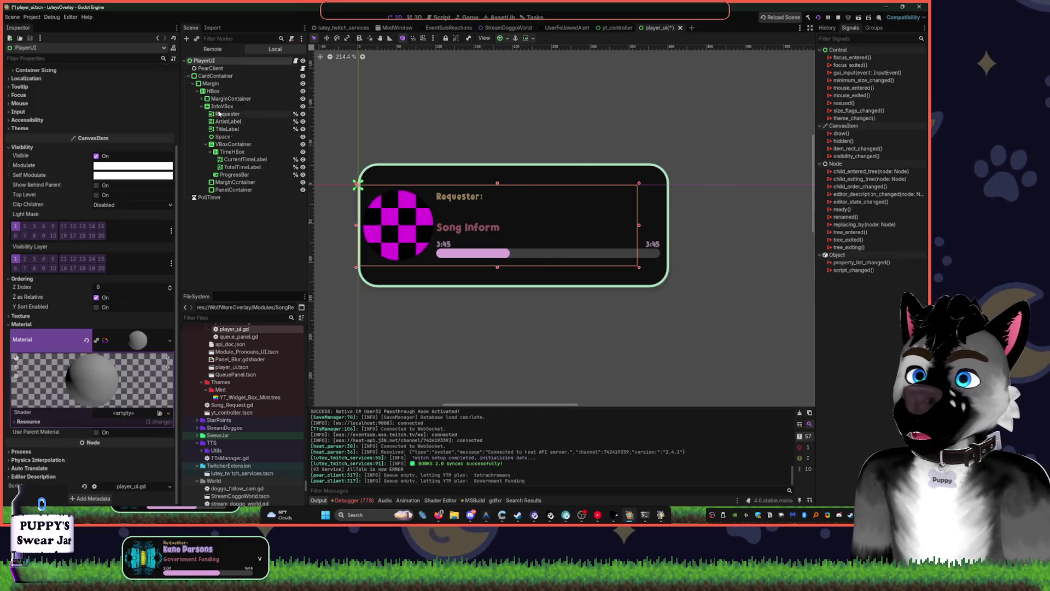
Narrow the CardContainer and hide the Requester, Artist, Title, time and progress bar nodes
{"action": "left_click", "coordinate": [681, 199]}
{"action": "left_click_drag", "start_coordinate": [765, 227], "coordinate": [361, 203]}
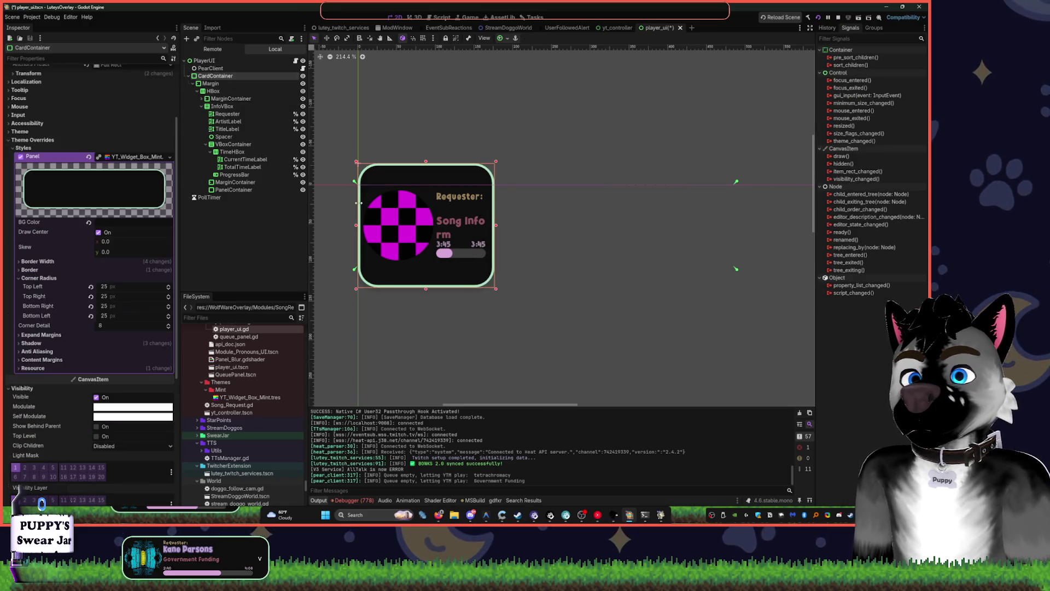
{"action": "left_click", "coordinate": [303, 114]}
{"action": "left_click", "coordinate": [303, 121]}
{"action": "left_click", "coordinate": [303, 129]}
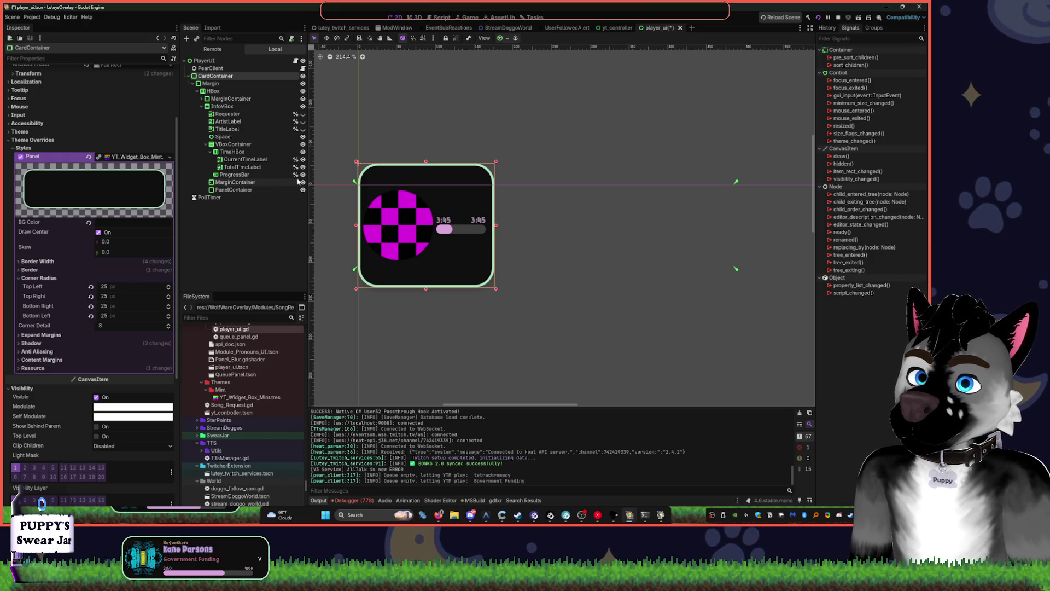
{"action": "left_click", "coordinate": [303, 175]}
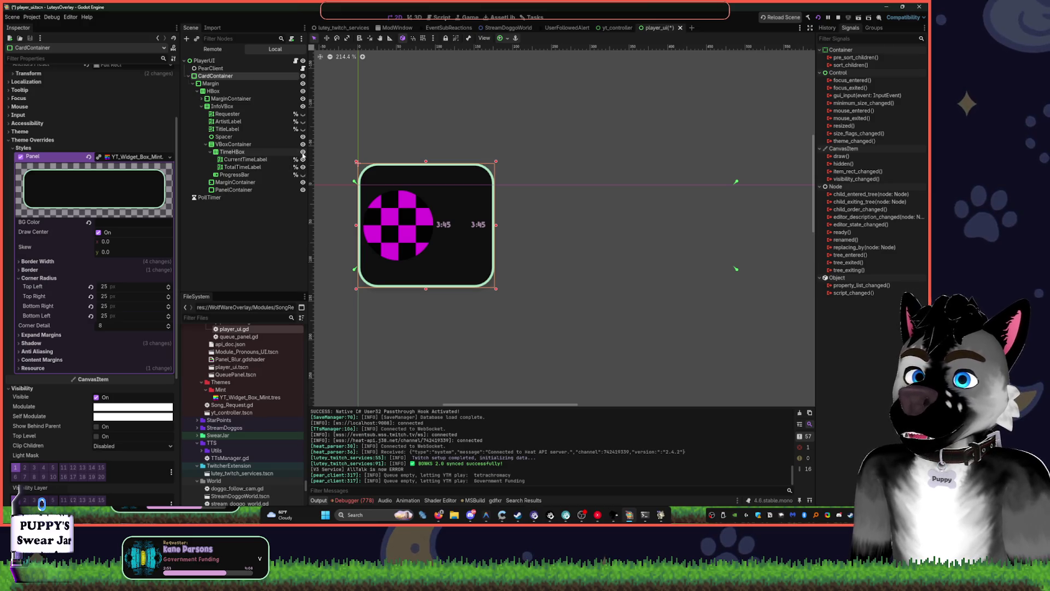
{"action": "left_click", "coordinate": [302, 152]}
{"action": "left_click_drag", "start_coordinate": [496, 226], "coordinate": [404, 220]}
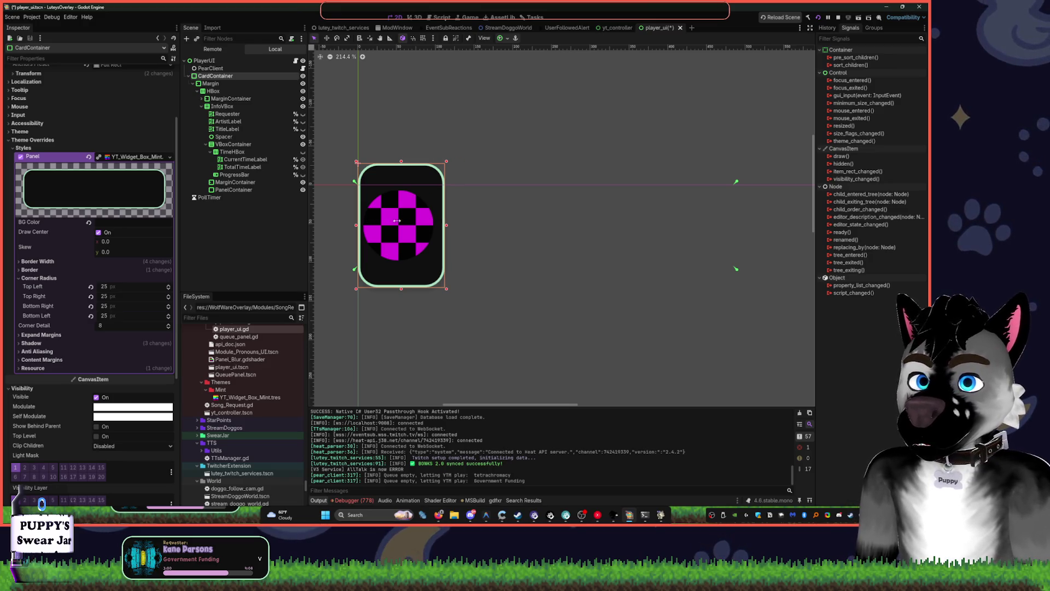
Undo back to the full-width card with all its labels visible
{"action": "key", "text": "ctrl+z"}
{"action": "key", "text": "ctrl+z"}
{"action": "key", "text": "ctrl+z"}
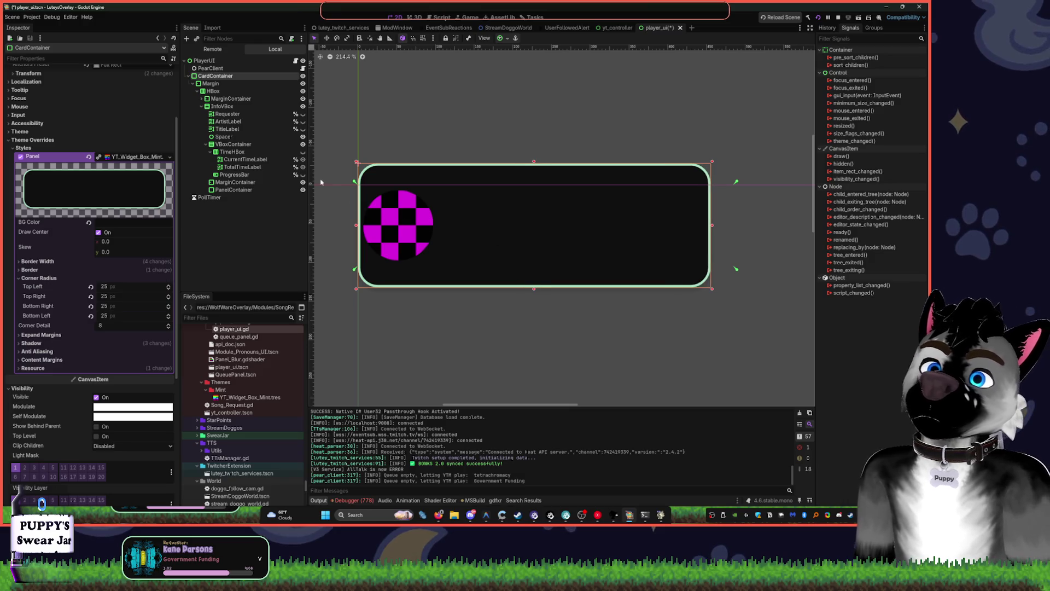
{"action": "key", "text": "ctrl+z"}
{"action": "key", "text": "ctrl+z"}
{"action": "key", "text": "ctrl+z"}
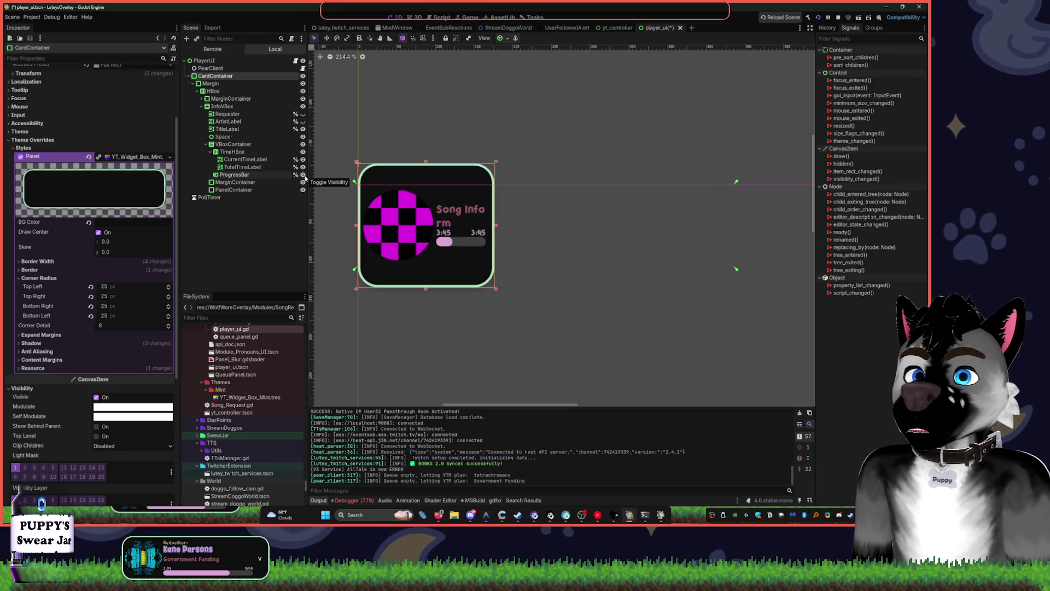
{"action": "key", "text": "ctrl+z"}
{"action": "key", "text": "ctrl+z"}
{"action": "key", "text": "ctrl+z"}
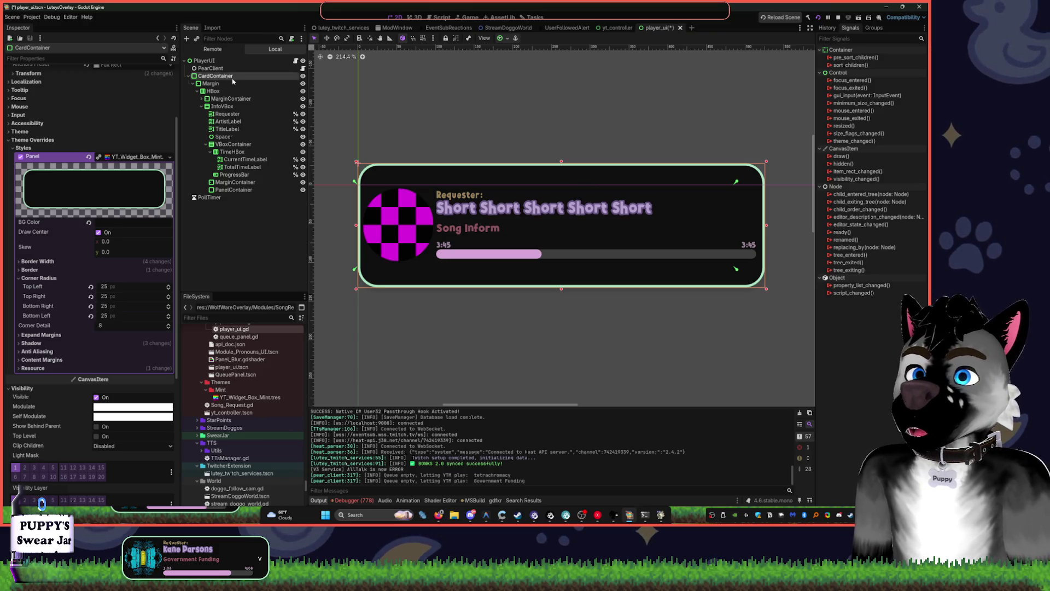
Apply an anchor preset to the card and save the scene
{"action": "left_click", "coordinate": [499, 38]}
{"action": "left_click", "coordinate": [541, 101]}
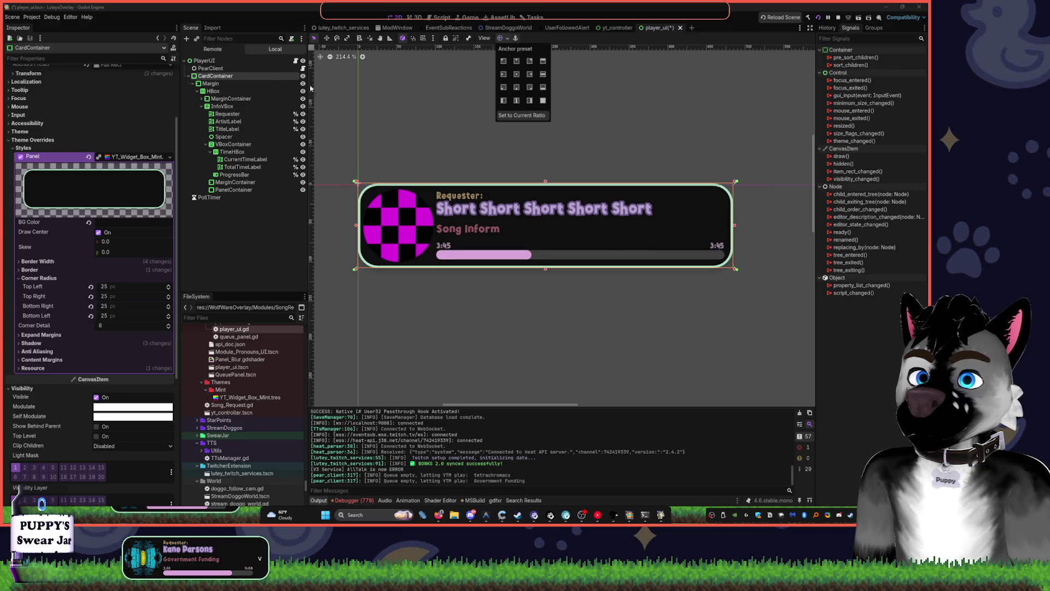
{"action": "left_click", "coordinate": [378, 105]}
{"action": "key", "text": "ctrl+s"}
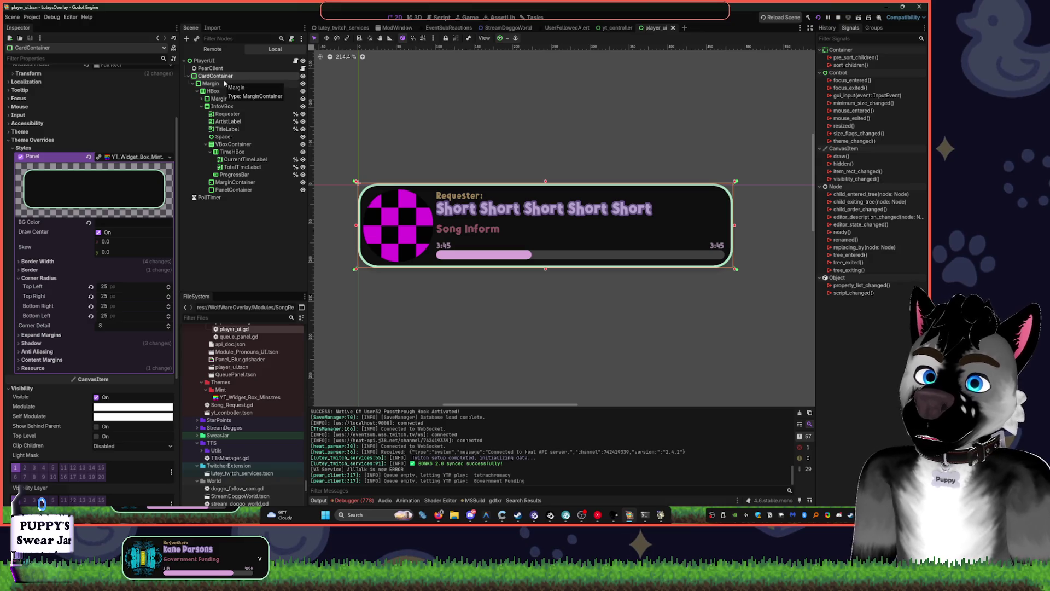
Inspect the PanelContainer, toggling its visibility and viewing its layout and StyleBoxFlat panel override
{"action": "left_click", "coordinate": [210, 61]}
{"action": "left_click", "coordinate": [237, 68]}
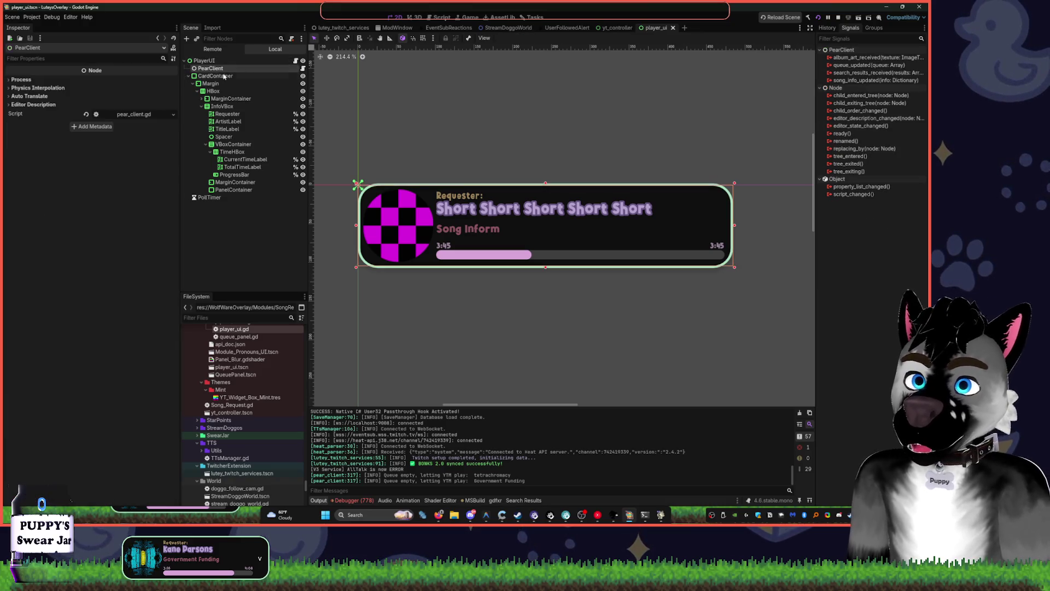
{"action": "left_click", "coordinate": [203, 83]}
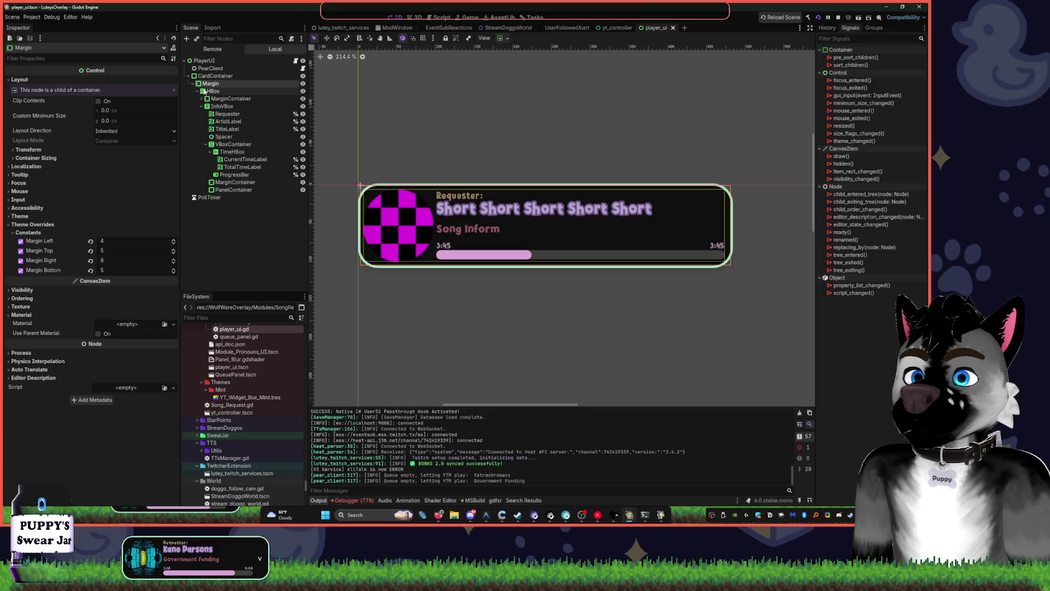
{"action": "left_click", "coordinate": [228, 198]}
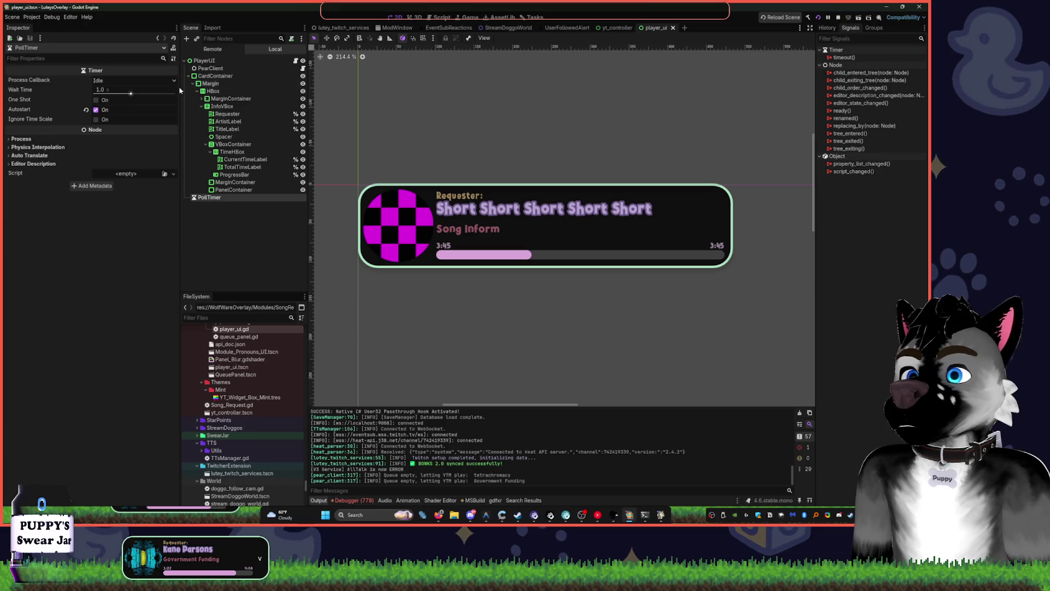
{"action": "left_click", "coordinate": [232, 189]}
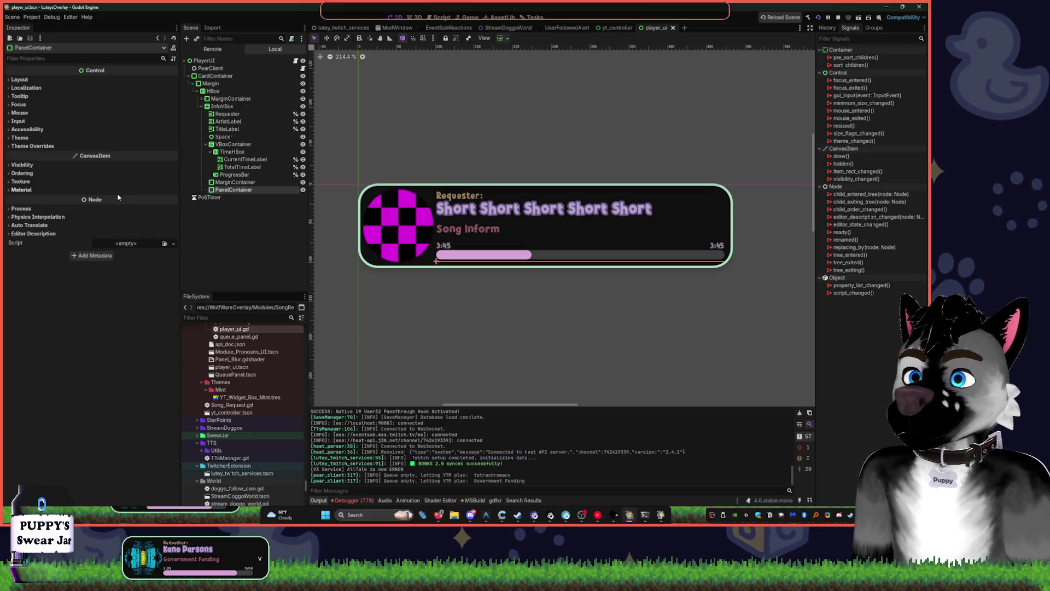
{"action": "left_click", "coordinate": [33, 146]}
{"action": "left_click", "coordinate": [303, 190]}
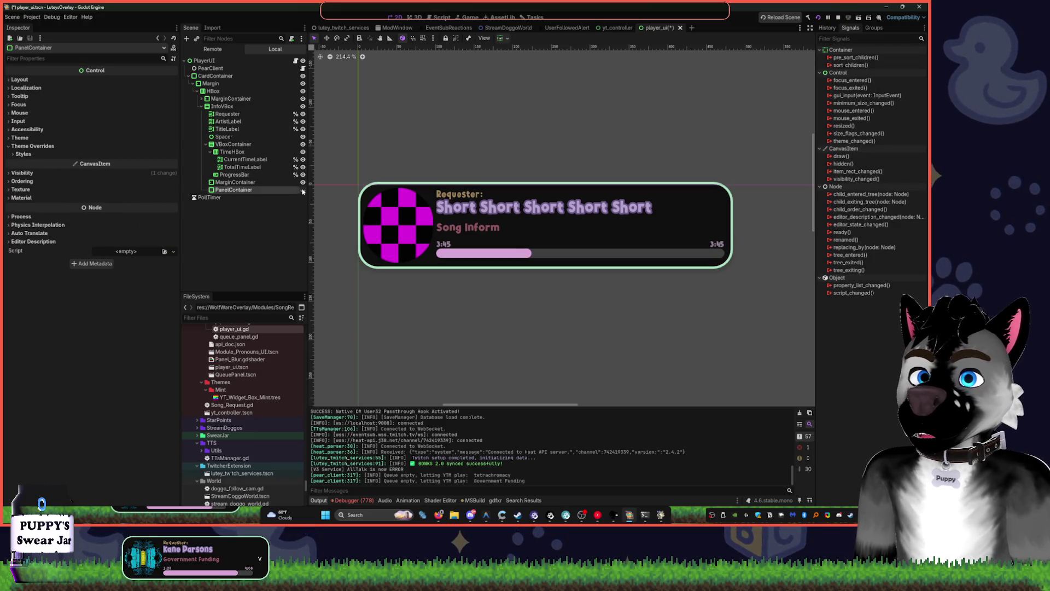
{"action": "left_click", "coordinate": [302, 190]}
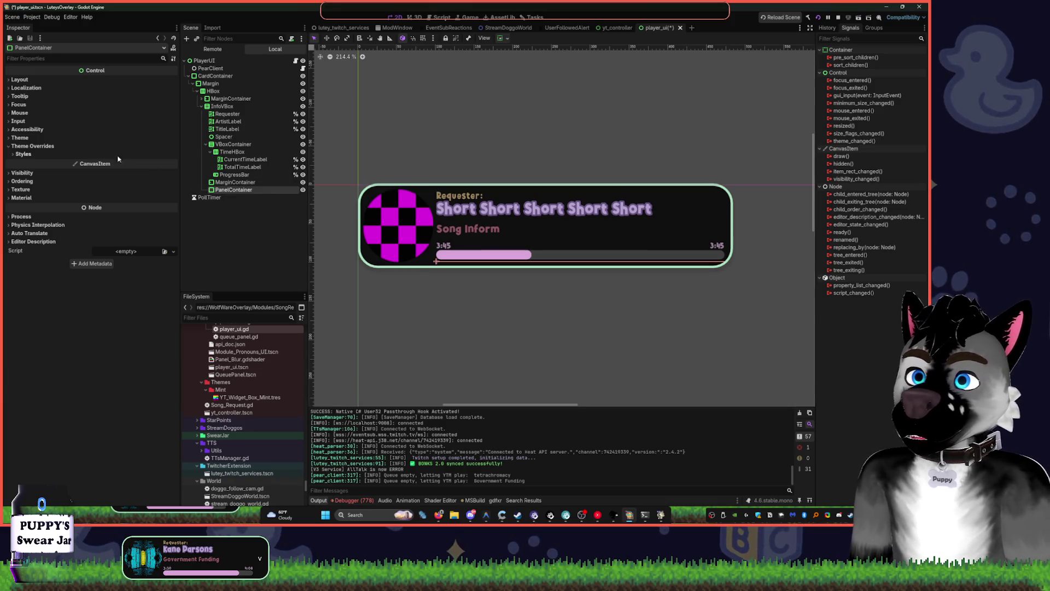
{"action": "left_click", "coordinate": [19, 79]}
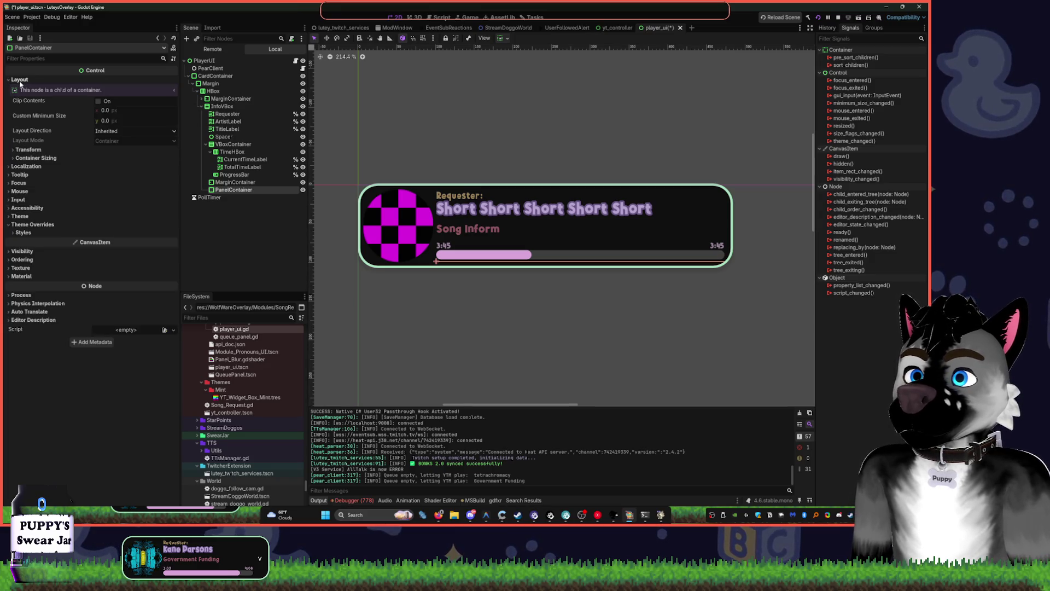
{"action": "left_click", "coordinate": [24, 234]}
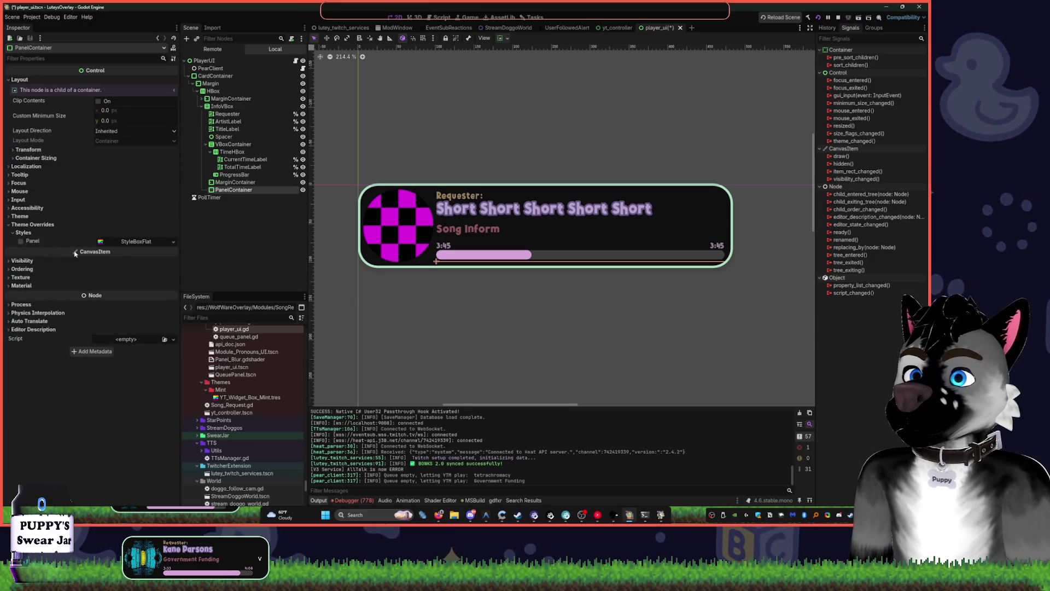
{"action": "left_click", "coordinate": [133, 241]}
{"action": "scroll", "coordinate": [493, 307], "scroll_direction": "up", "scroll_amount": 5}
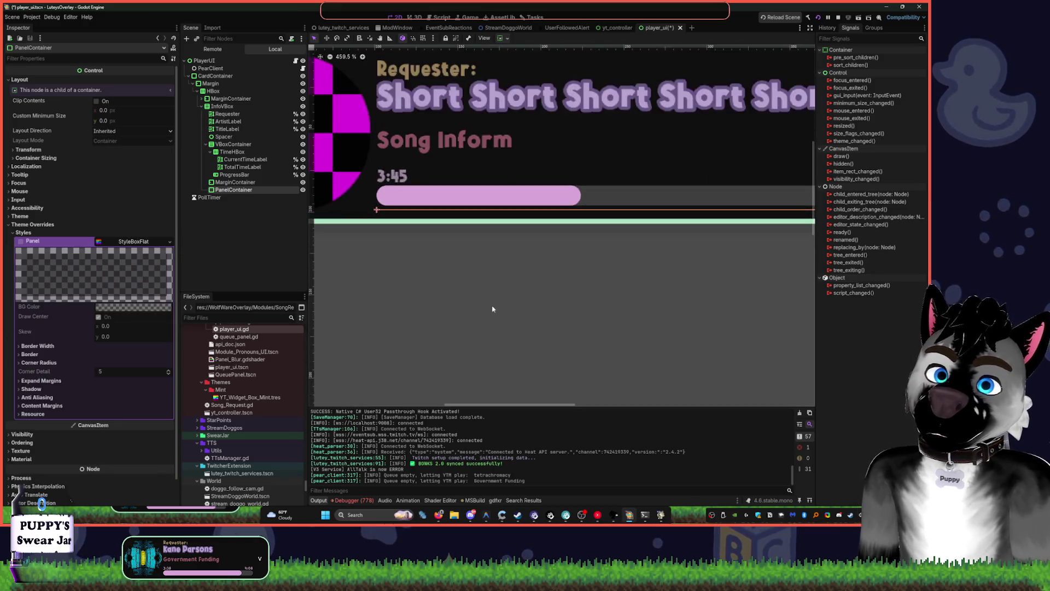
{"action": "left_click", "coordinate": [263, 245]}
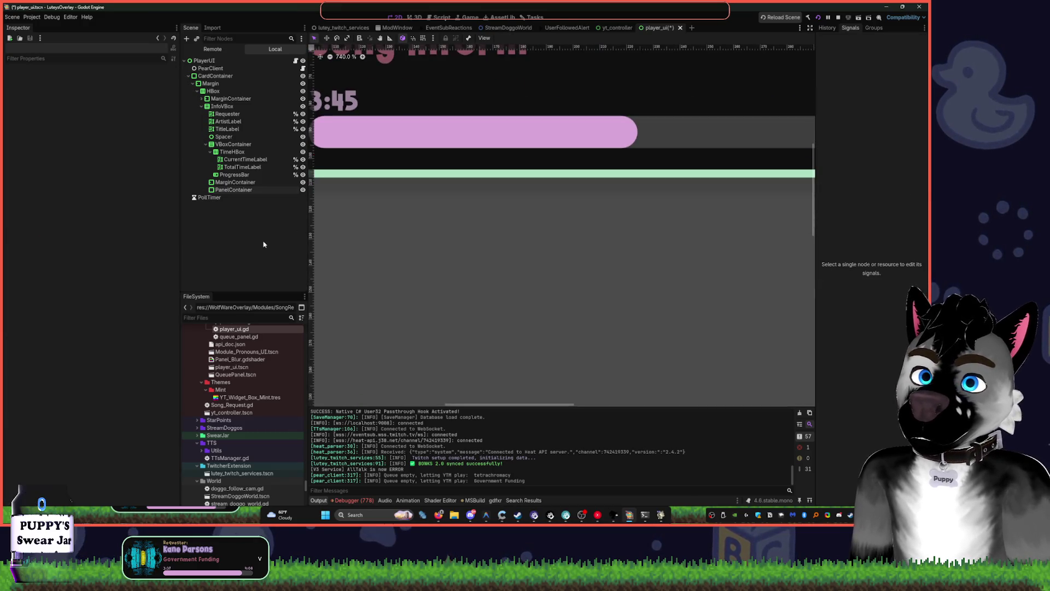
Delete the PanelContainer node and confirm the removal
{"action": "left_click", "coordinate": [253, 189]}
{"action": "key", "text": "Delete"}
{"action": "key", "text": "Return"}
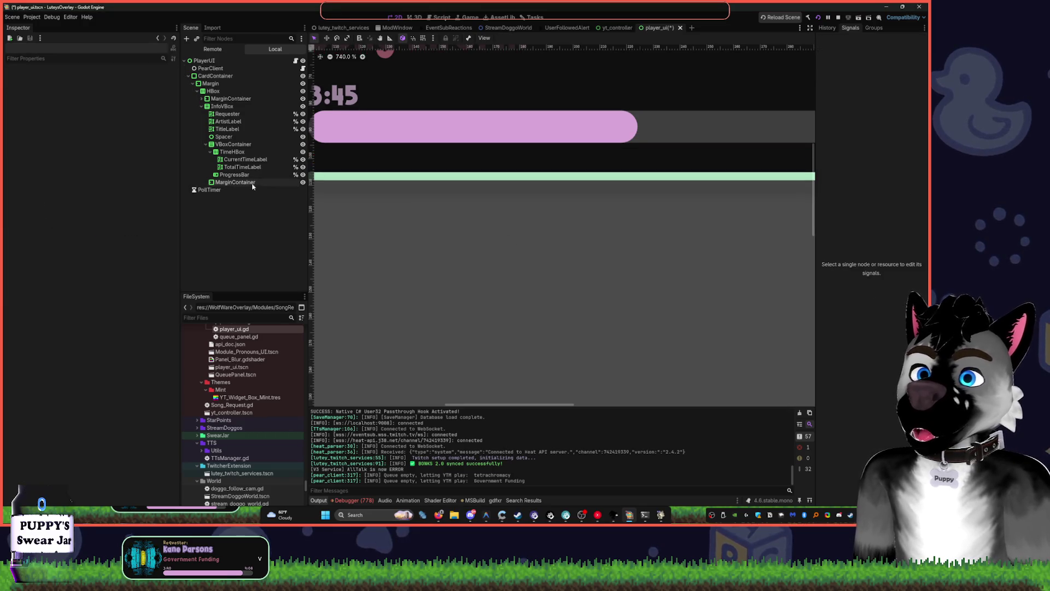
Frame the card and undo the deletion to bring back the PanelContainer
{"action": "left_click", "coordinate": [236, 182]}
{"action": "key", "text": "f"}
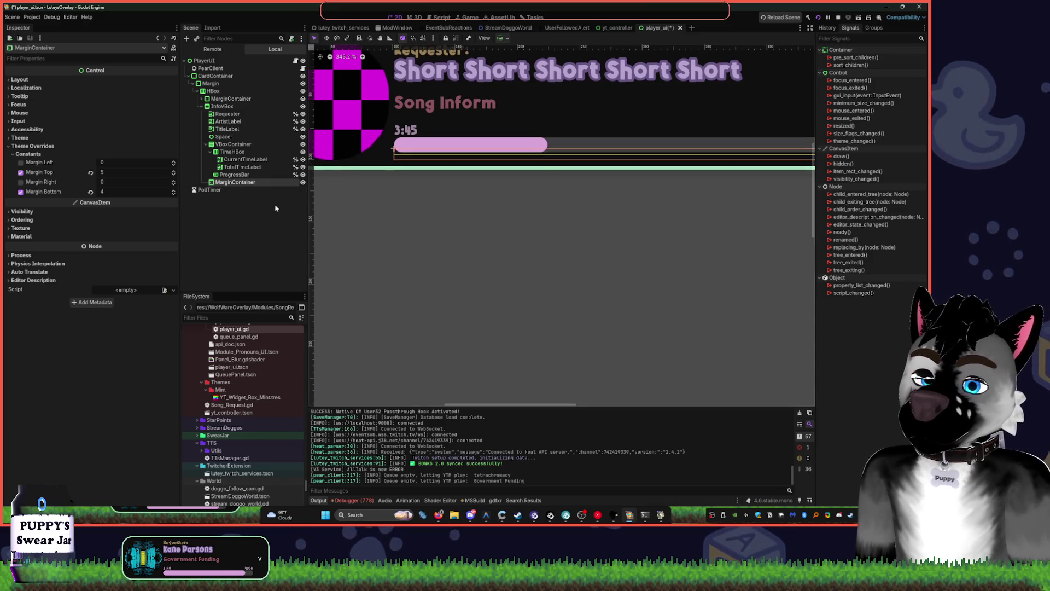
{"action": "key", "text": "ctrl+z"}
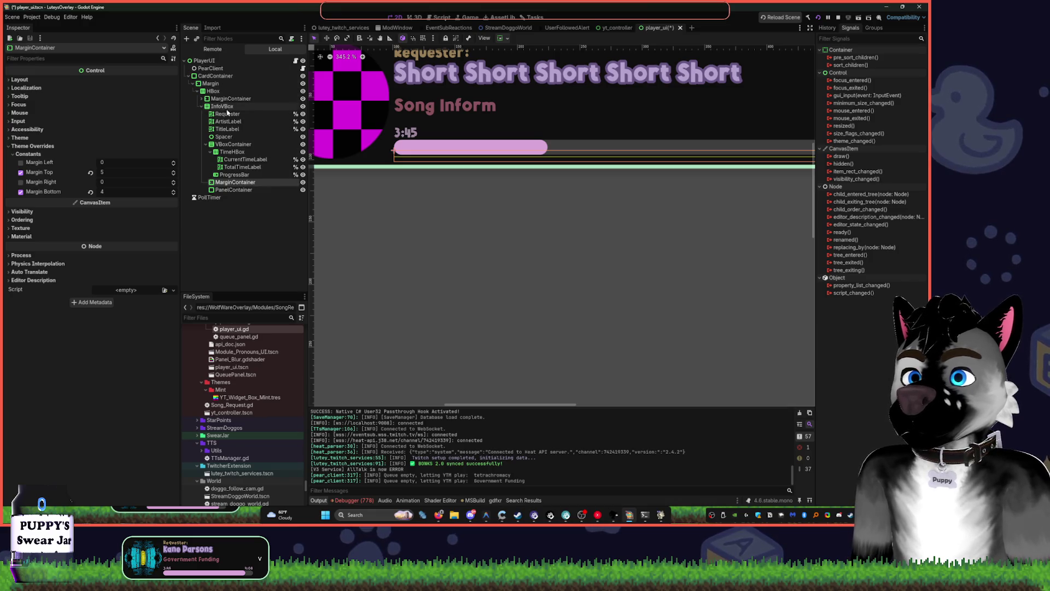
Nest the Requester label inside a MarginContainer and reset its top margin to 0
{"action": "left_click", "coordinate": [227, 113]}
{"action": "scroll", "coordinate": [383, 181], "scroll_direction": "down", "scroll_amount": 1}
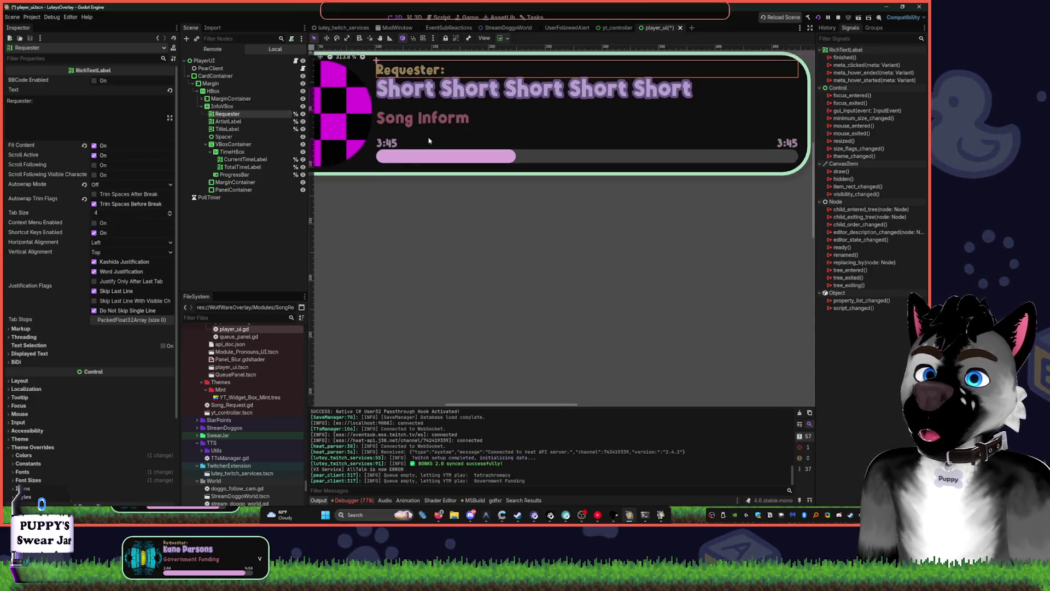
{"action": "scroll", "coordinate": [429, 140], "scroll_direction": "up", "scroll_amount": 2}
{"action": "mouse_move", "coordinate": [235, 183]}
{"action": "left_mouse_down"}
{"action": "mouse_move", "coordinate": [229, 116]}
{"action": "mouse_move", "coordinate": [238, 121]}
{"action": "left_mouse_up"}
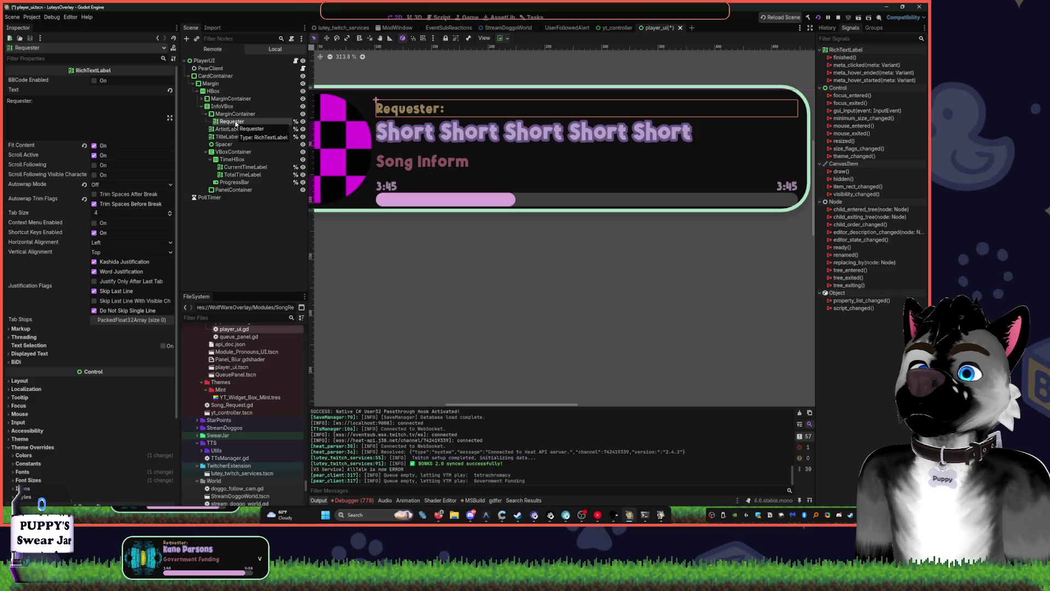
{"action": "left_click", "coordinate": [232, 114]}
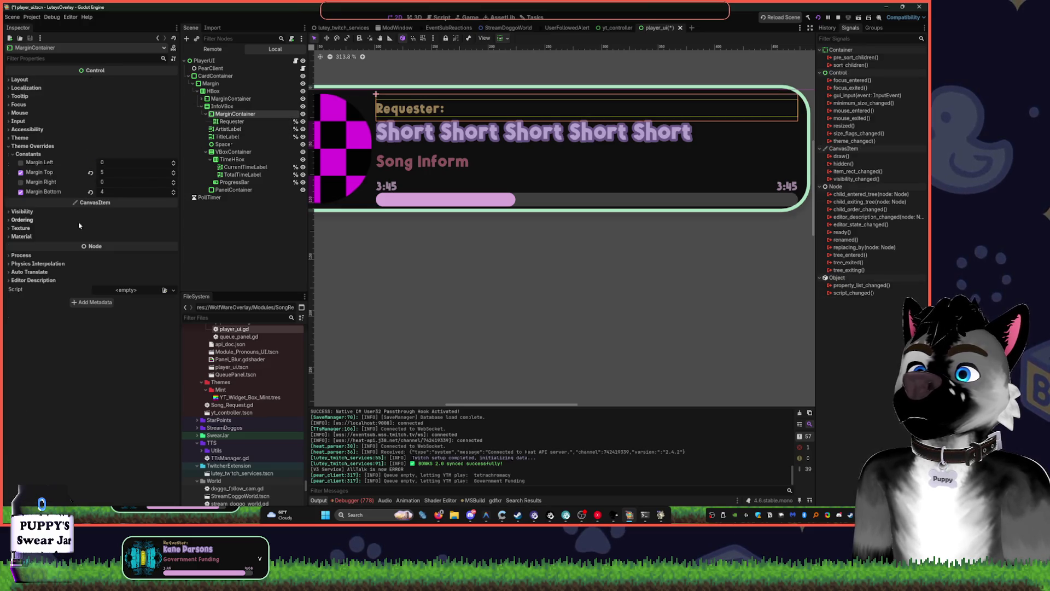
{"action": "left_click", "coordinate": [91, 173]}
{"action": "left_click", "coordinate": [368, 117]}
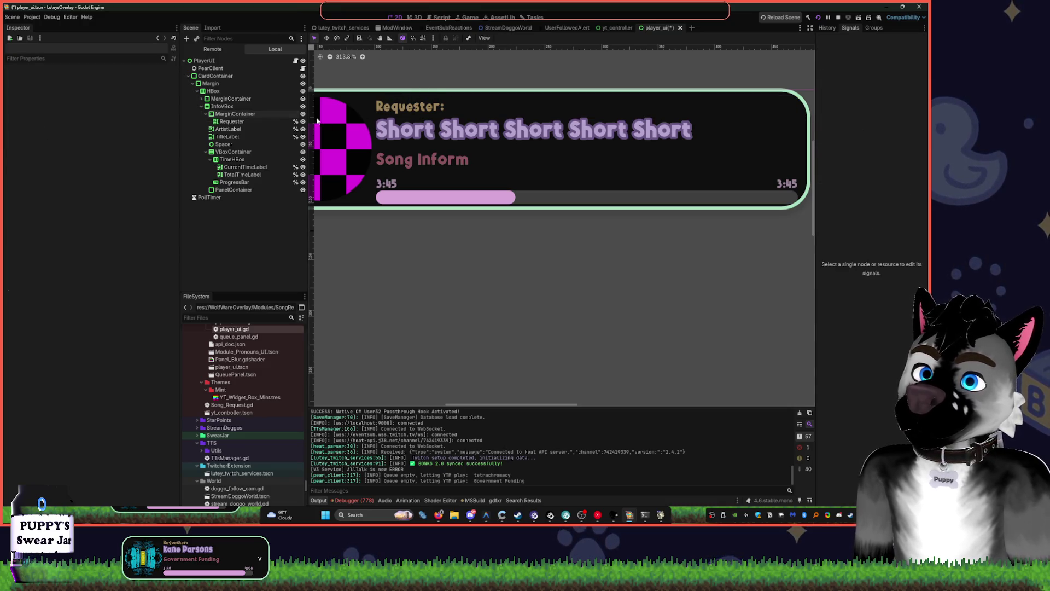
{"action": "left_click", "coordinate": [209, 84]}
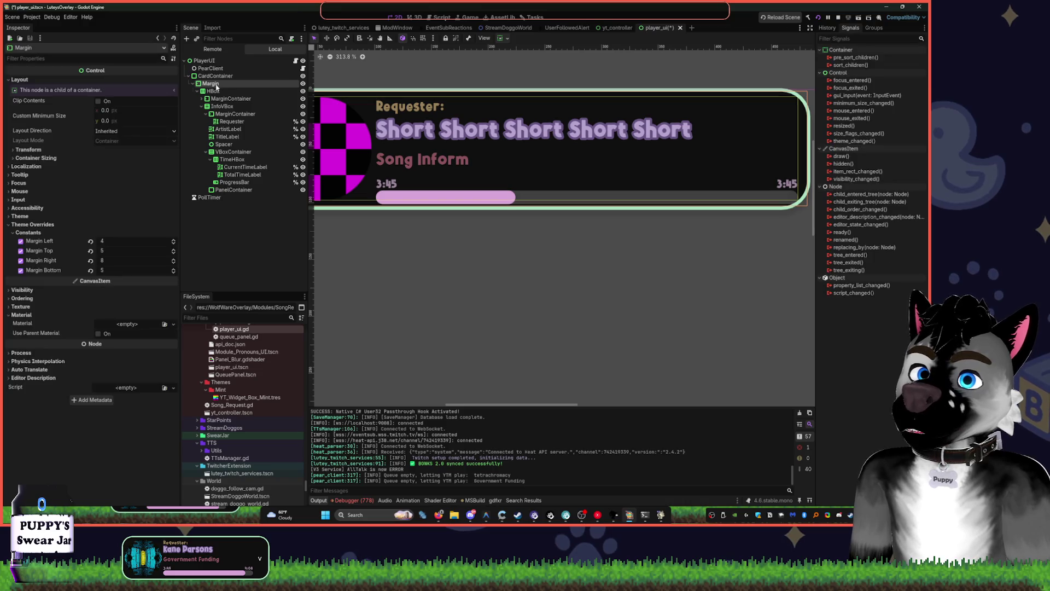
Browse the HBox and InfoVBox nodes, expand InfoVBox, and hide its Requester label
{"action": "key", "text": "Down"}
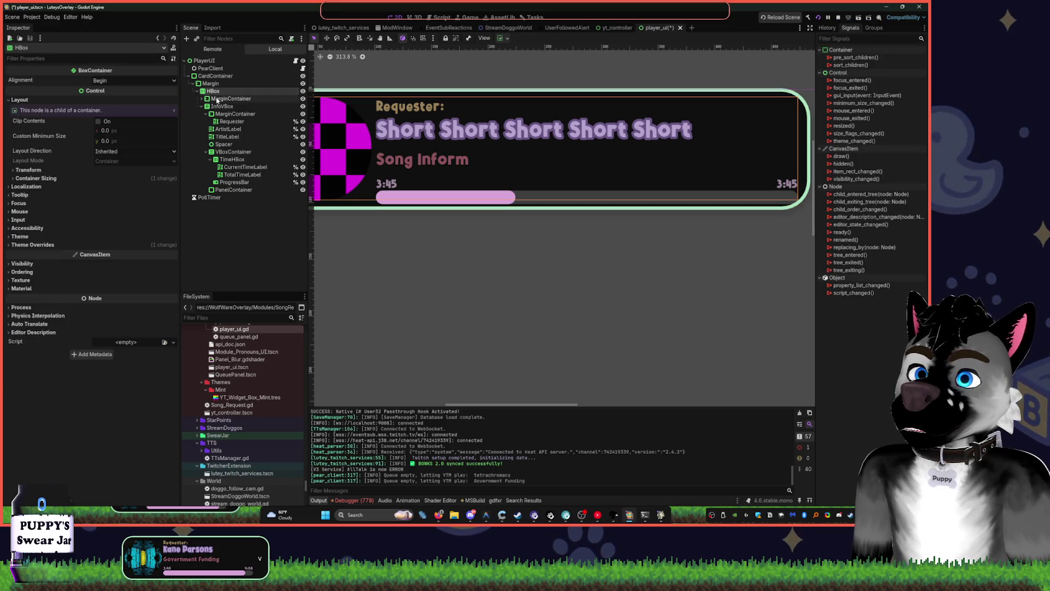
{"action": "left_click", "coordinate": [217, 99]}
{"action": "left_click", "coordinate": [206, 106]}
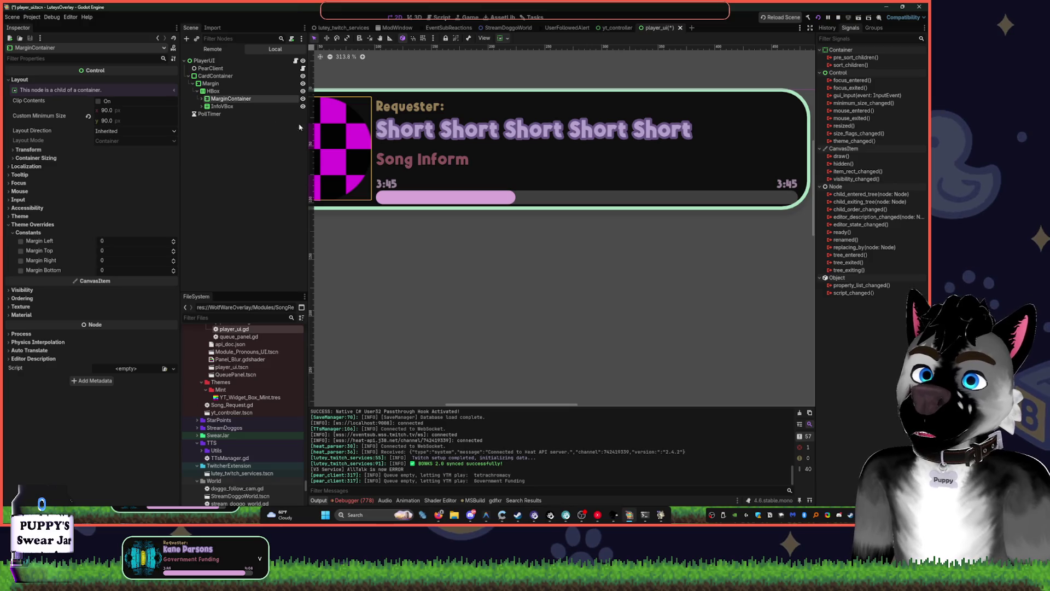
{"action": "key", "text": "Up"}
{"action": "key", "text": "Down"}
{"action": "key", "text": "Up"}
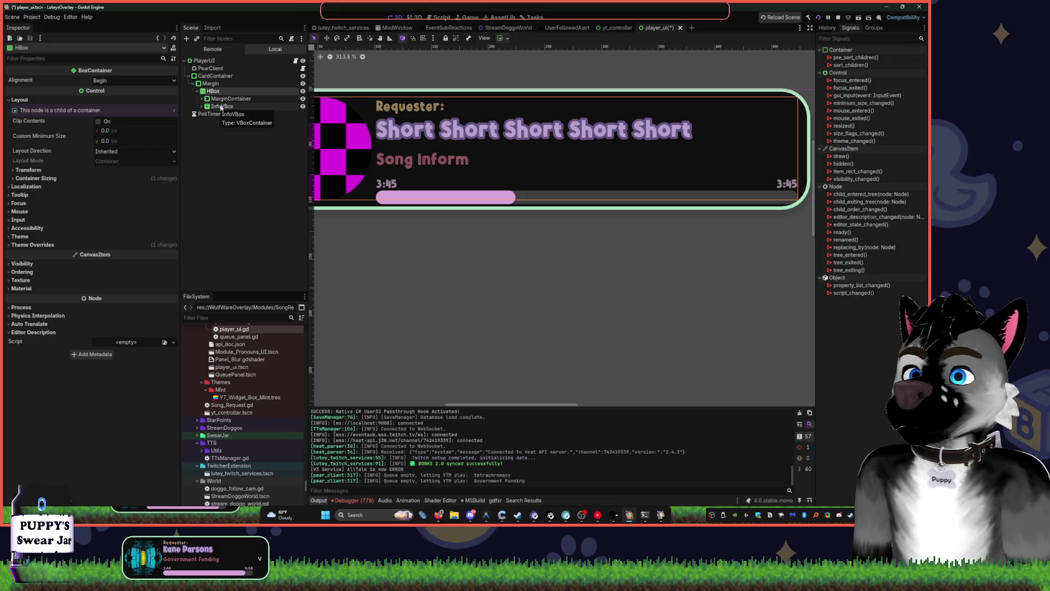
{"action": "left_click", "coordinate": [221, 107]}
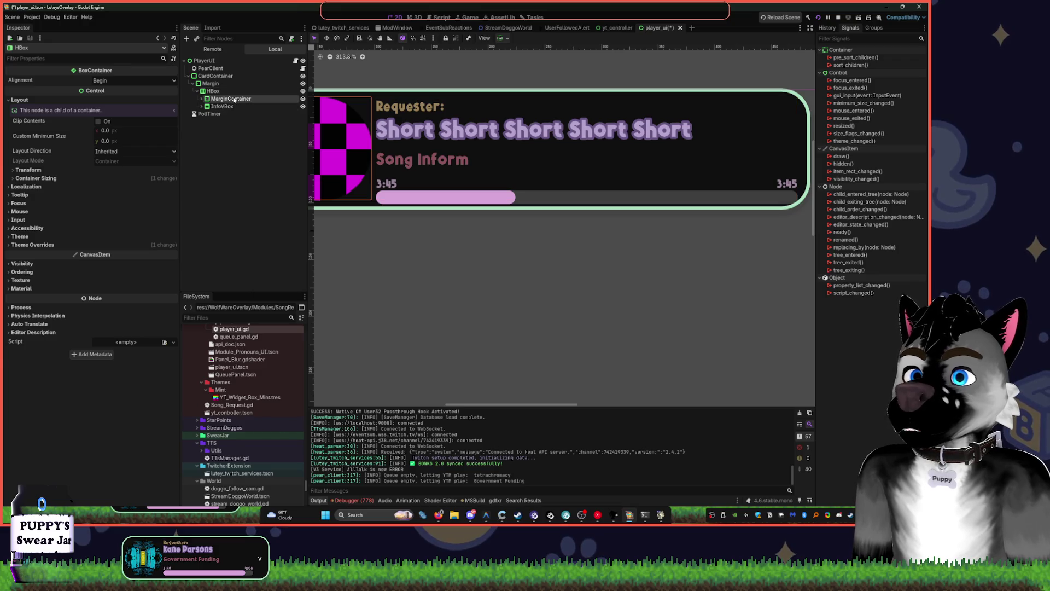
{"action": "left_click", "coordinate": [203, 107]}
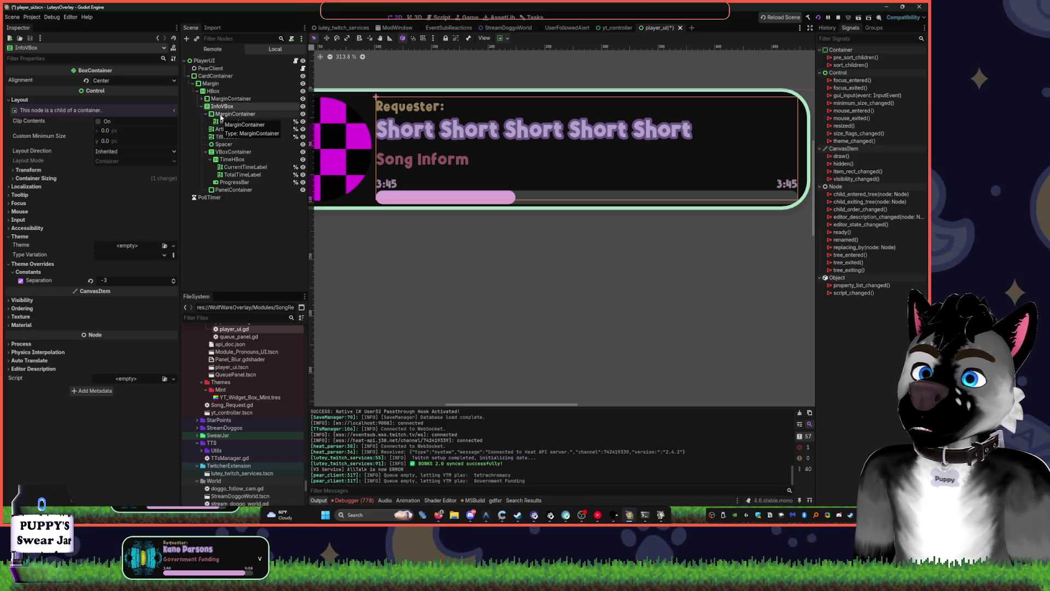
{"action": "left_click", "coordinate": [231, 122]}
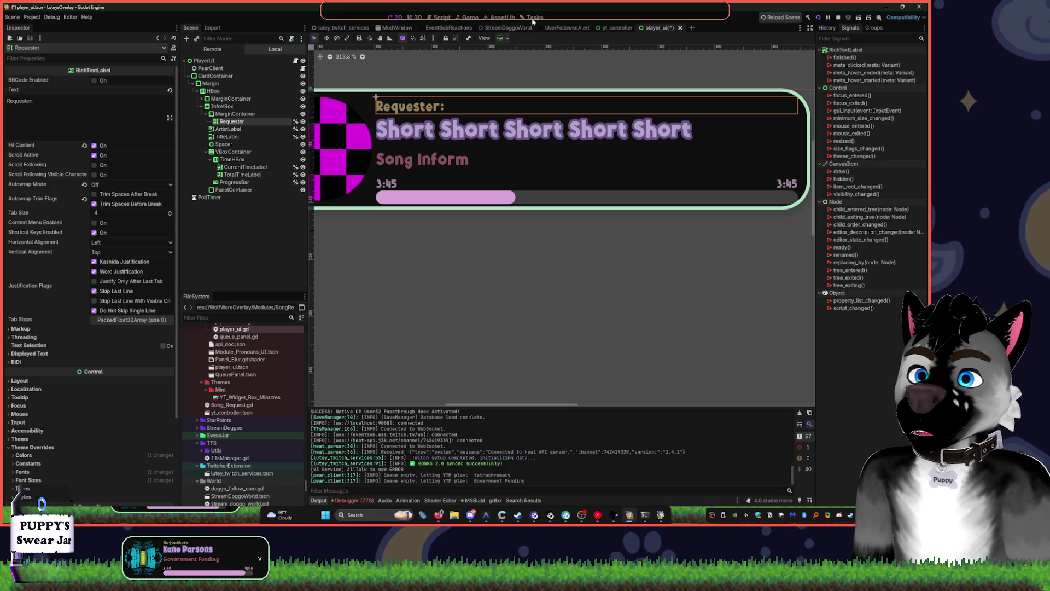
{"action": "left_click", "coordinate": [303, 122]}
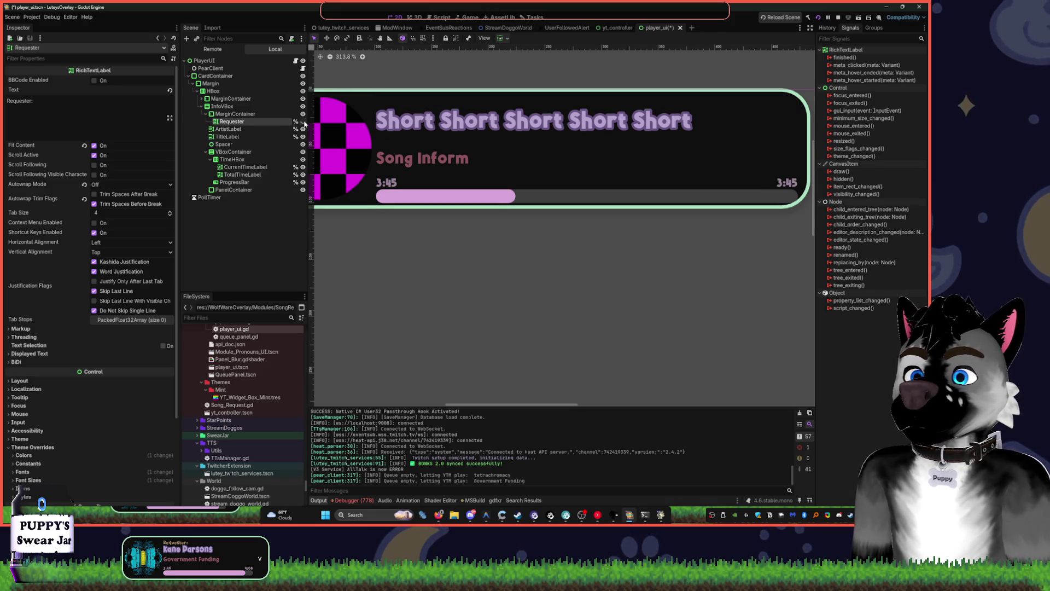
Hide the Requester, ArtistLabel and TitleLabel text in the info column
{"action": "left_click", "coordinate": [303, 122]}
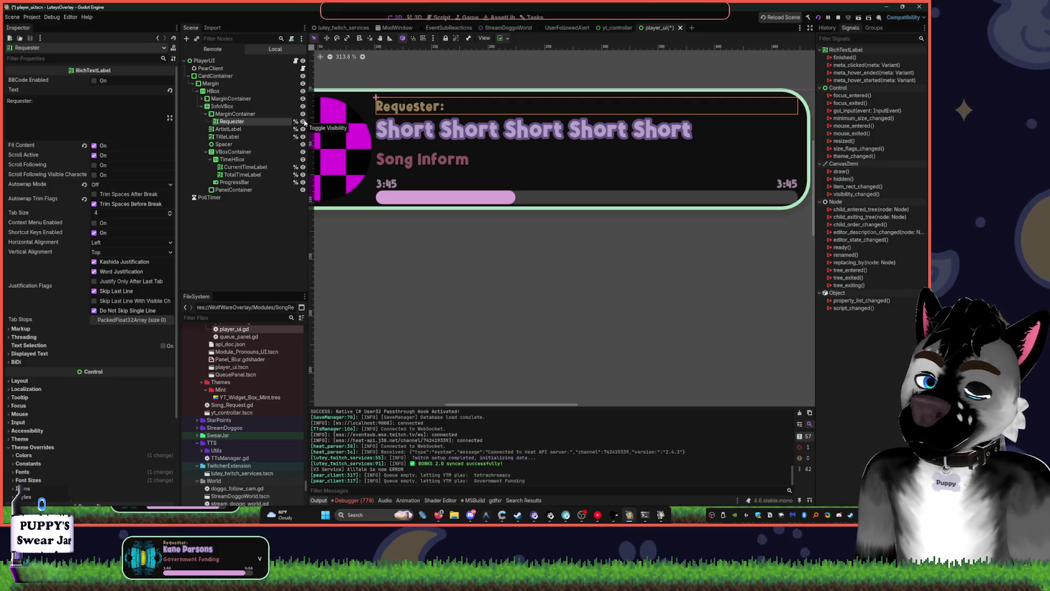
{"action": "key", "text": "XF86AudioLowerVolume"}
{"action": "left_click", "coordinate": [303, 122]}
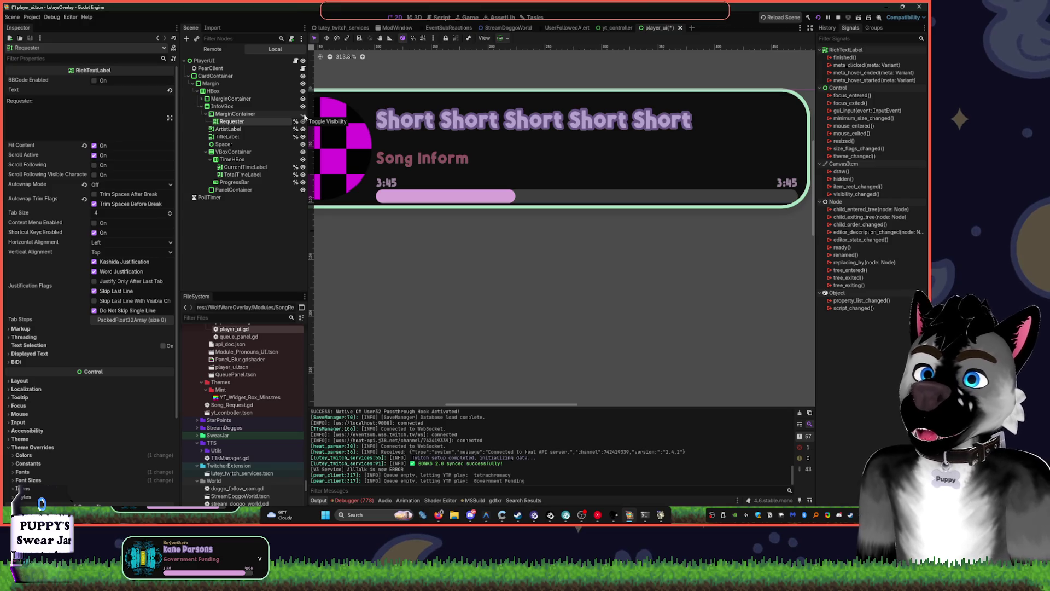
{"action": "left_click", "coordinate": [226, 122]}
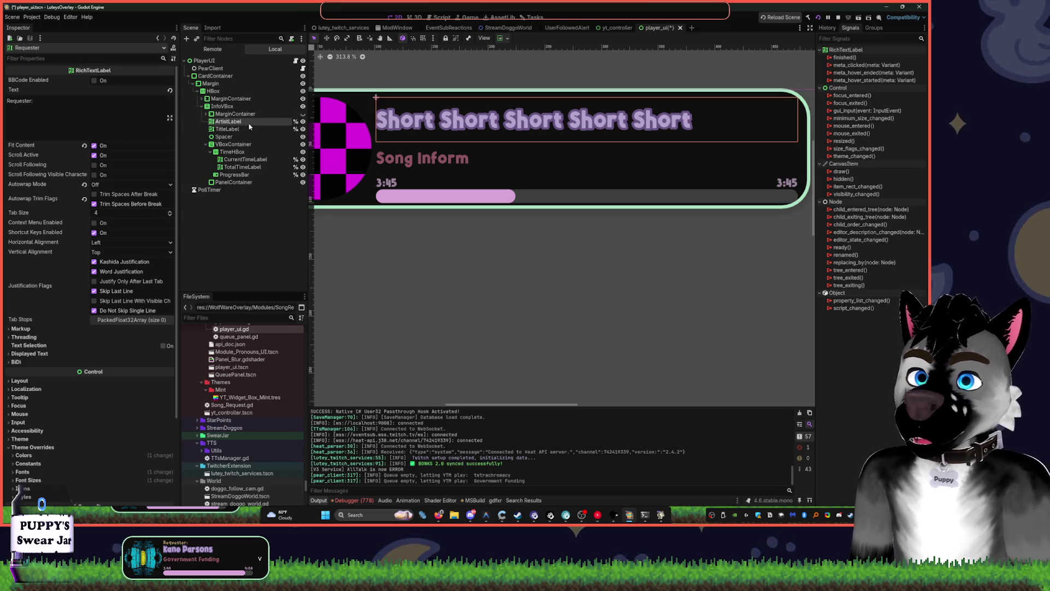
{"action": "left_click", "coordinate": [302, 122]}
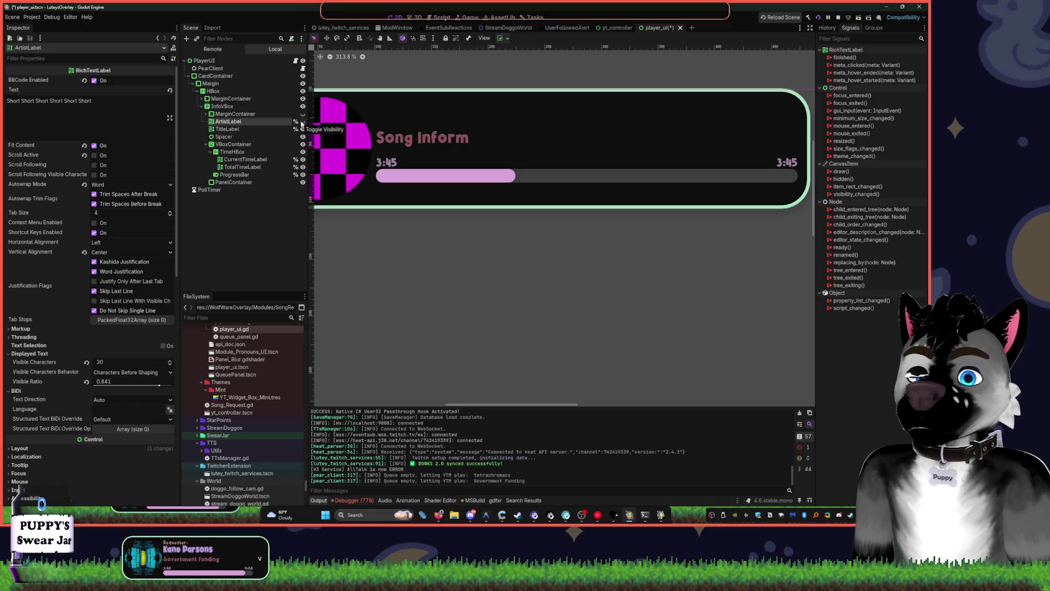
{"action": "left_click", "coordinate": [290, 129]}
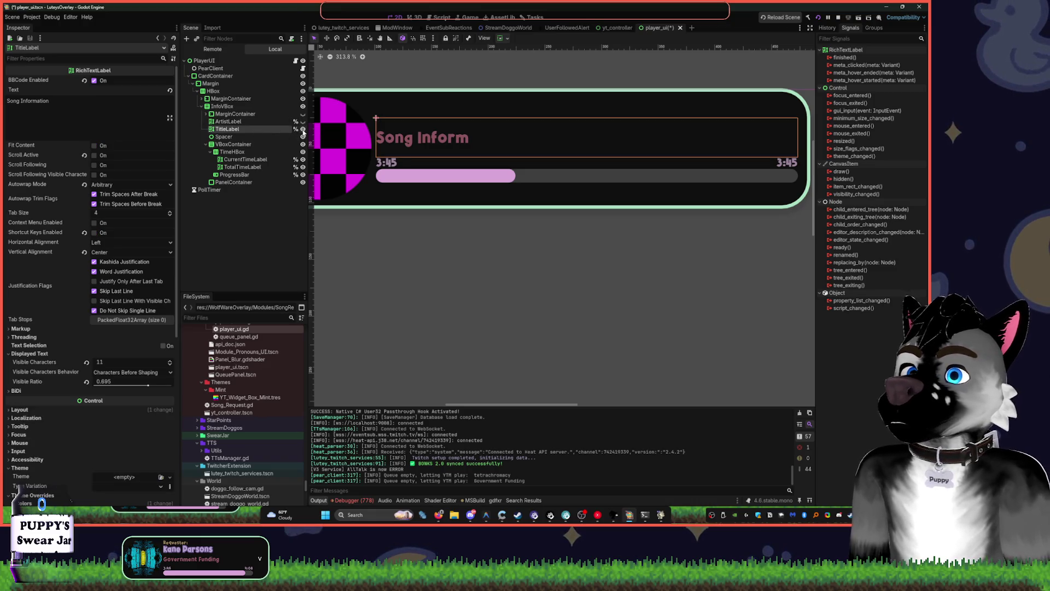
{"action": "left_click", "coordinate": [302, 129]}
Delete the Spacer node from the info column and confirm
{"action": "left_click", "coordinate": [296, 137]}
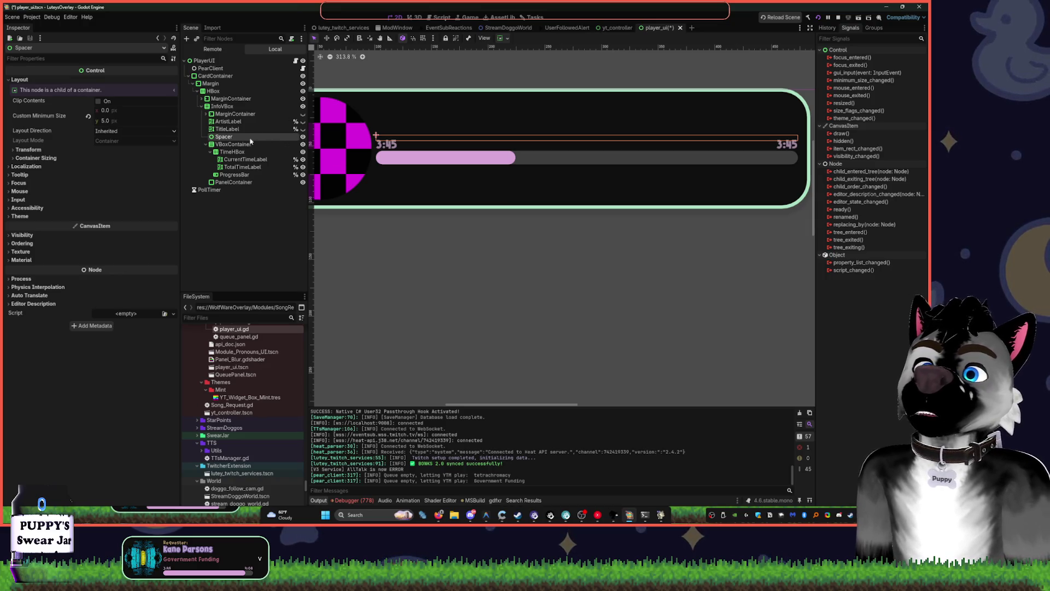
{"action": "left_click", "coordinate": [275, 145]}
{"action": "left_click", "coordinate": [277, 136]}
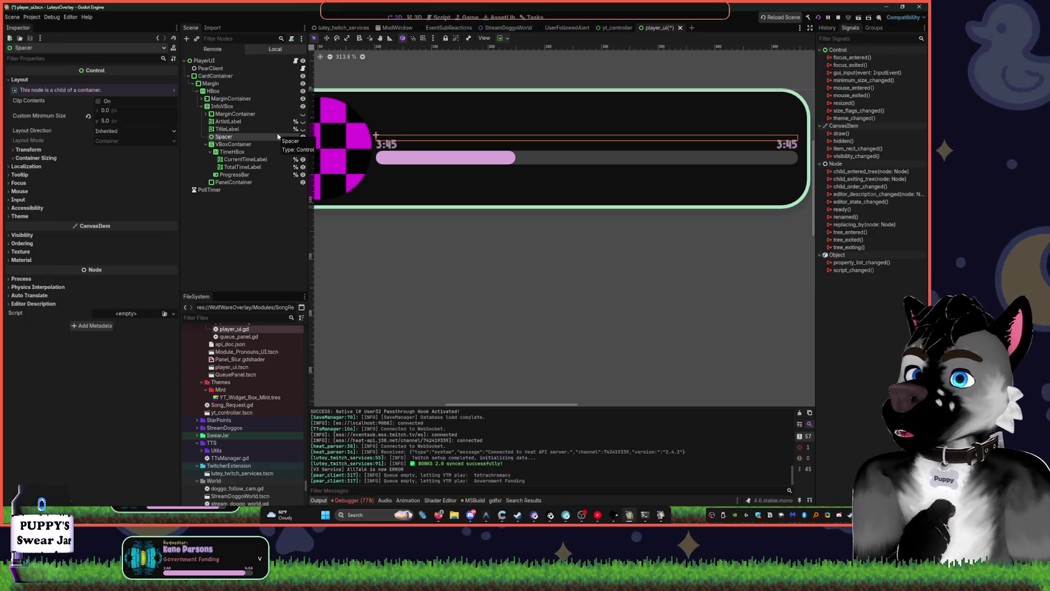
{"action": "key", "text": "Delete"}
{"action": "key", "text": "Return"}
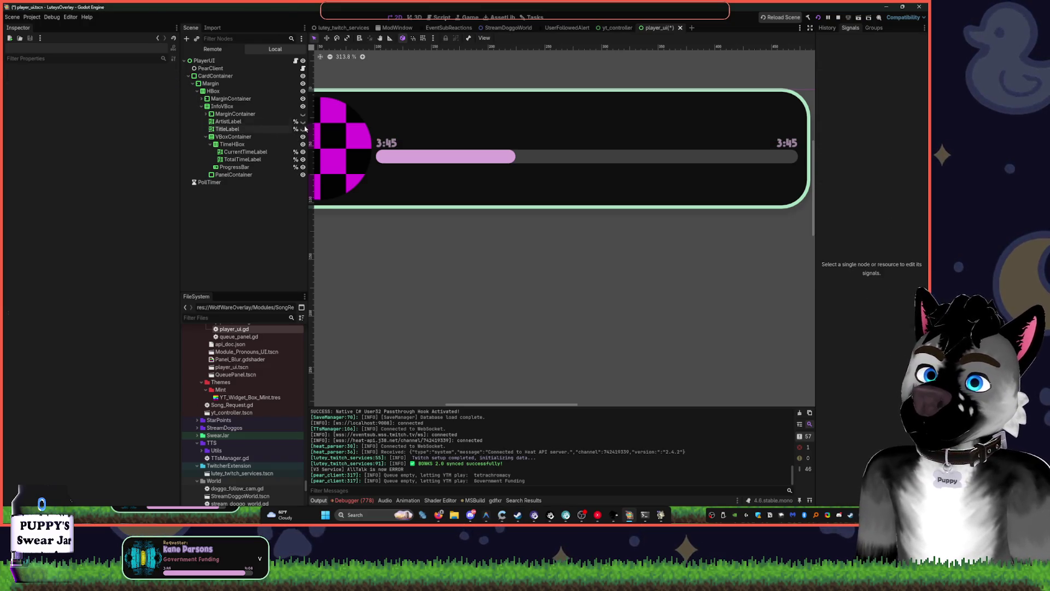
Show the TitleLabel, ArtistLabel and Requester margin container again
{"action": "left_click", "coordinate": [302, 129]}
{"action": "left_click", "coordinate": [302, 122]}
{"action": "left_click", "coordinate": [303, 114]}
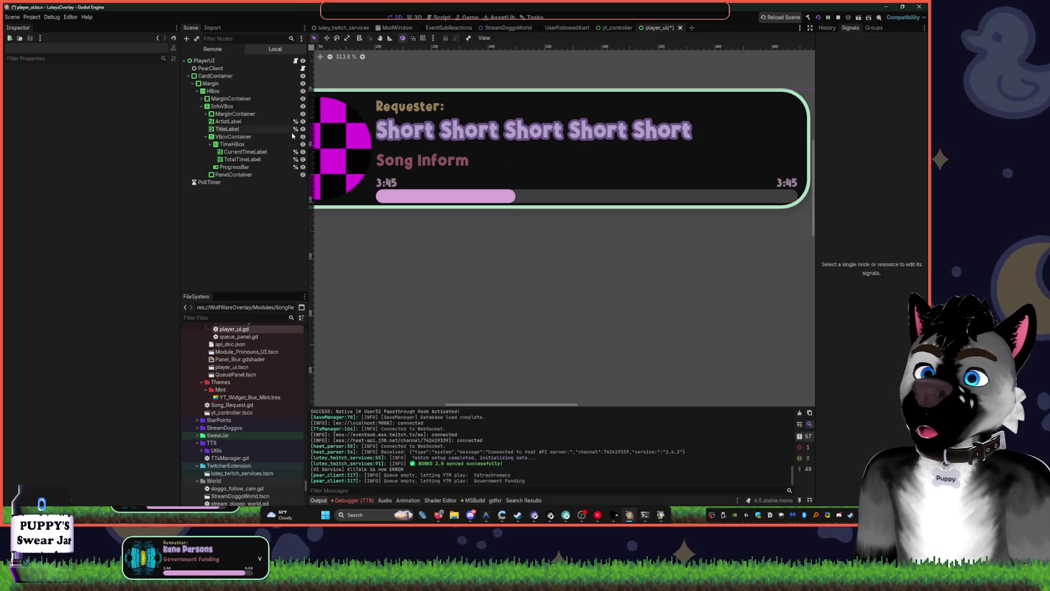
{"action": "left_click", "coordinate": [231, 175]}
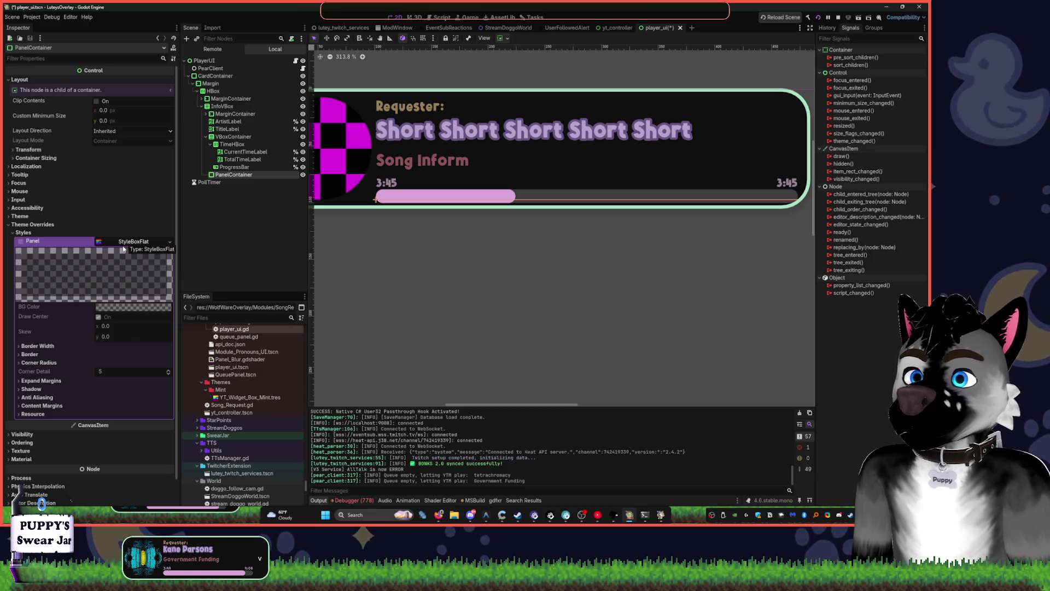
Make the panel style unique, colour it red d51919, and raise minimum width to about 28.9
{"action": "right_click", "coordinate": [131, 240]}
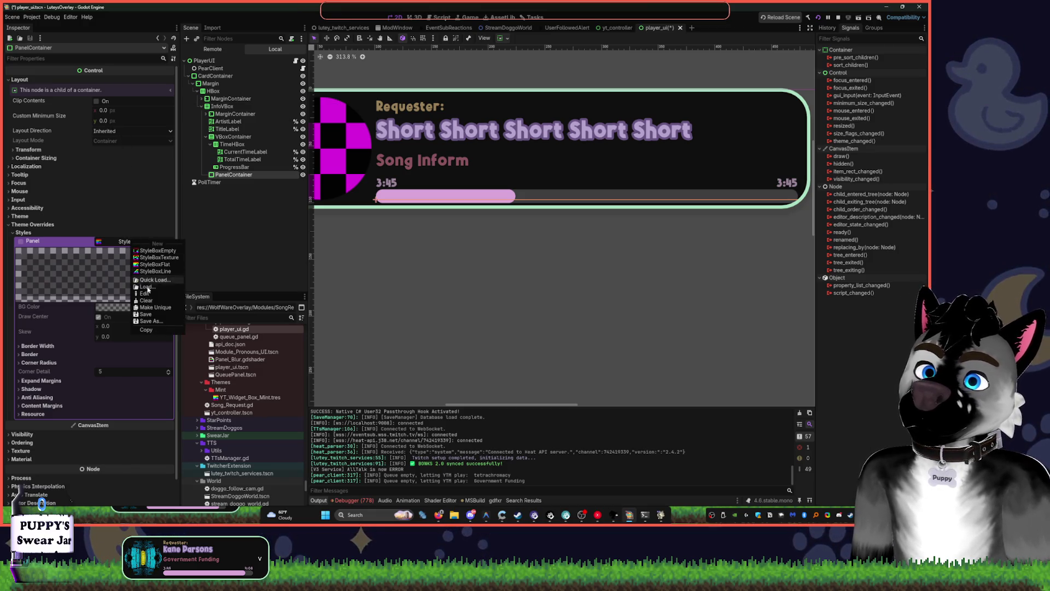
{"action": "left_click", "coordinate": [159, 308]}
{"action": "left_click", "coordinate": [127, 309]}
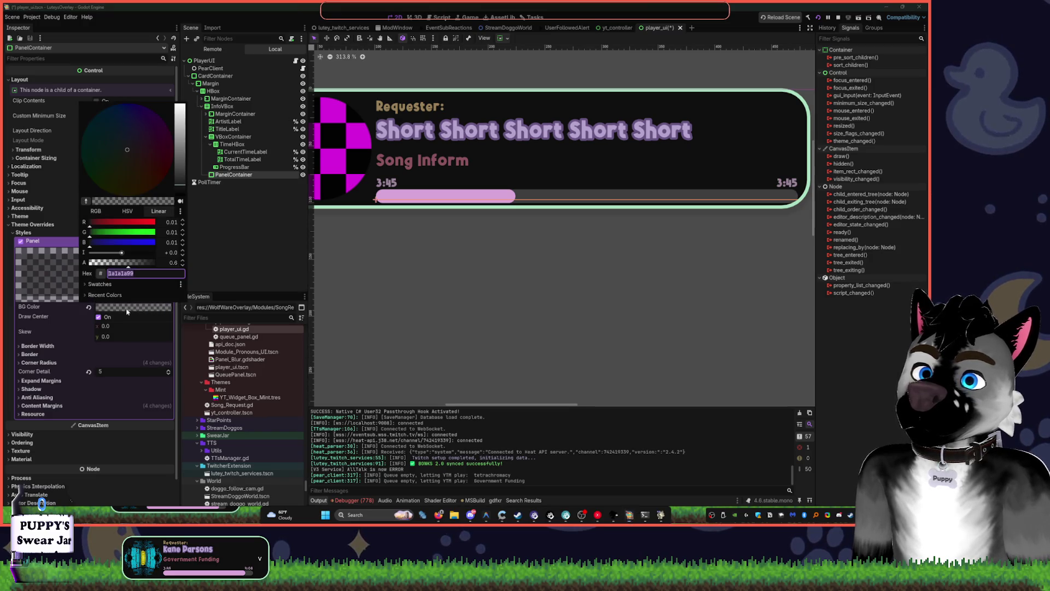
{"action": "left_click", "coordinate": [180, 110]}
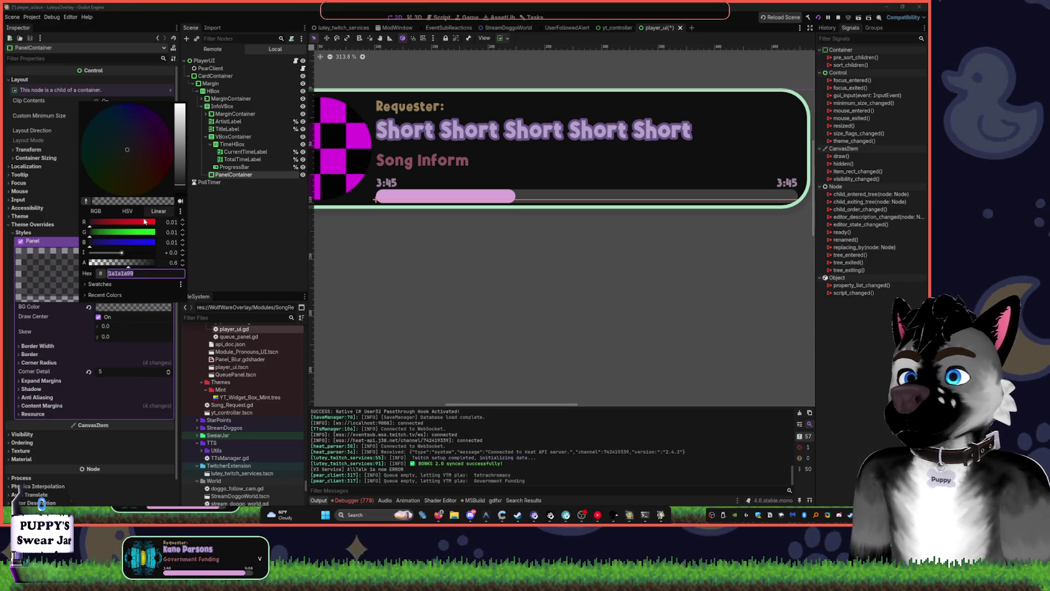
{"action": "left_click_drag", "start_coordinate": [159, 164], "coordinate": [181, 180]}
{"action": "key", "text": "Escape"}
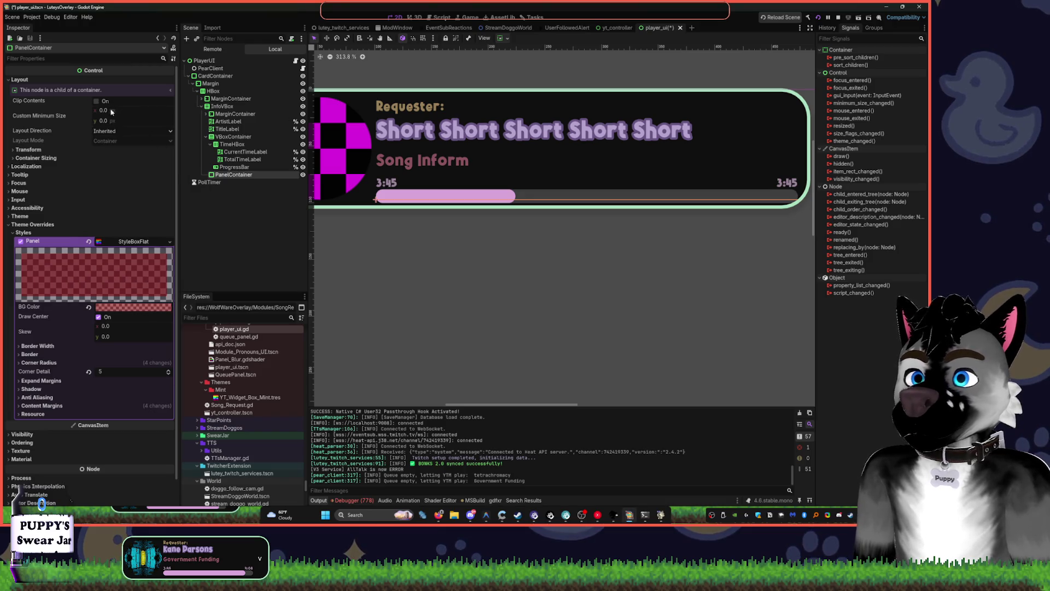
{"action": "mouse_move", "coordinate": [104, 110]}
{"action": "left_mouse_down"}
{"action": "mouse_move", "coordinate": [126, 110]}
{"action": "mouse_move", "coordinate": [123, 120]}
{"action": "left_mouse_up"}
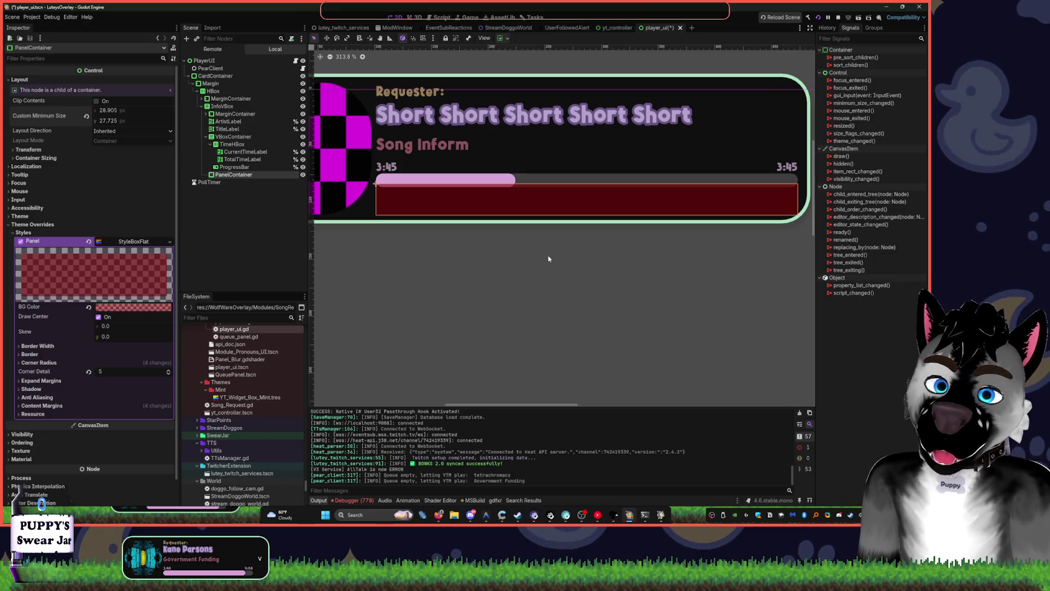
Delete the red panel container beneath the progress bar and confirm
{"action": "scroll", "coordinate": [515, 227], "scroll_direction": "up", "scroll_amount": 3}
{"action": "scroll", "coordinate": [420, 202], "scroll_direction": "up", "scroll_amount": 2}
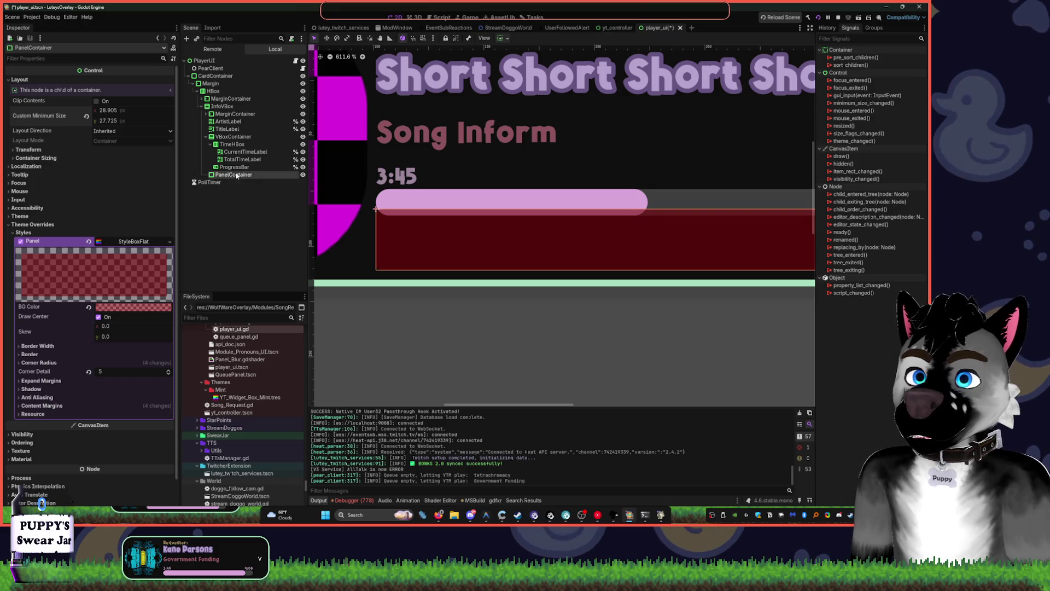
{"action": "left_click", "coordinate": [233, 169]}
{"action": "left_click", "coordinate": [210, 144]}
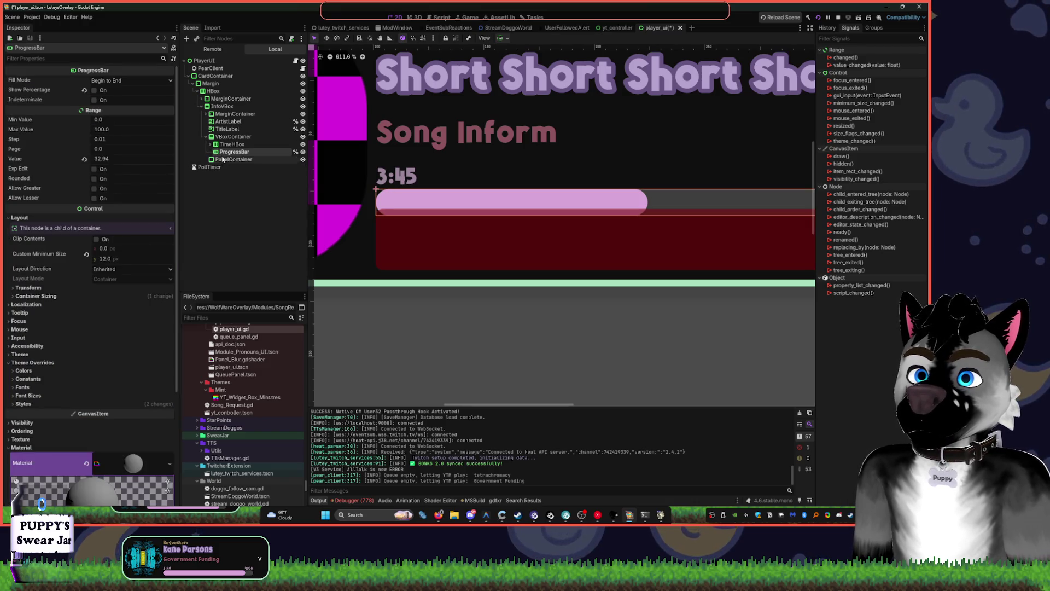
{"action": "left_click", "coordinate": [227, 159]}
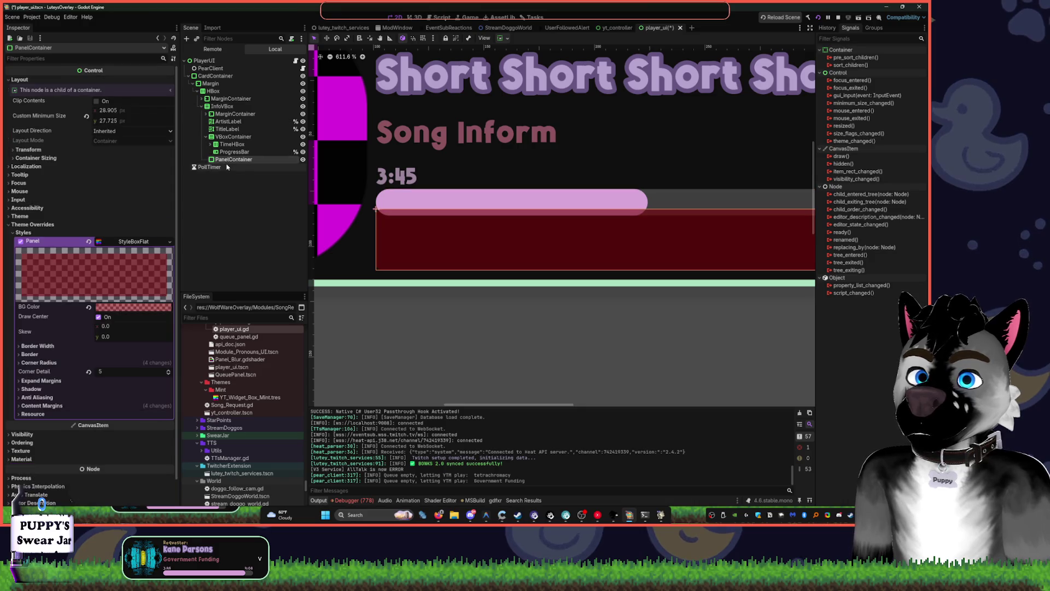
{"action": "key", "text": "Delete"}
{"action": "key", "text": "Return"}
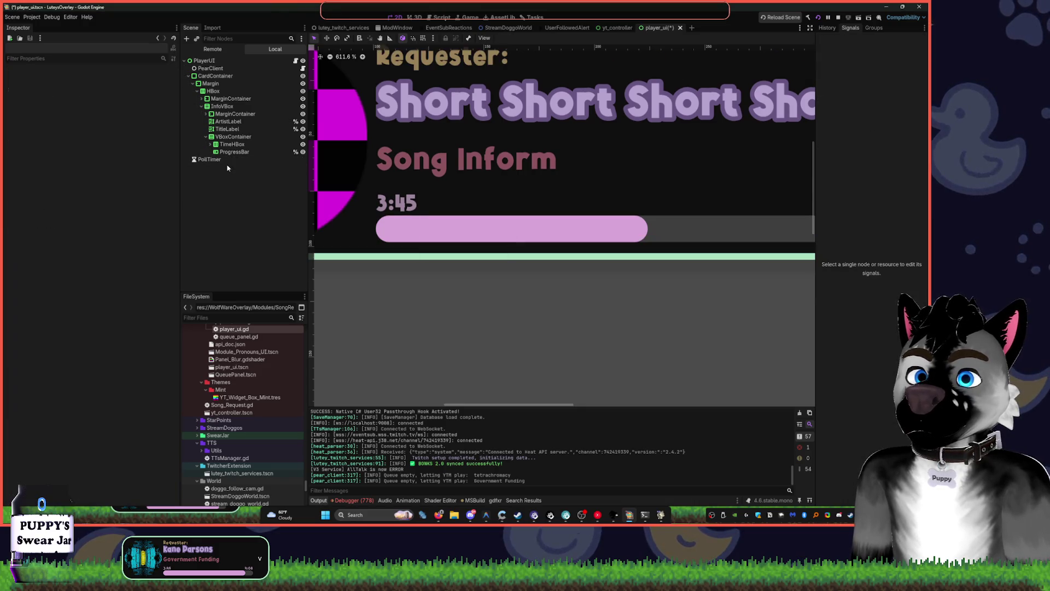
Select the progress bar and pan the view up to the card's text
{"action": "left_click", "coordinate": [230, 152]}
{"action": "left_click_drag", "start_coordinate": [421, 192], "coordinate": [378, 242]}
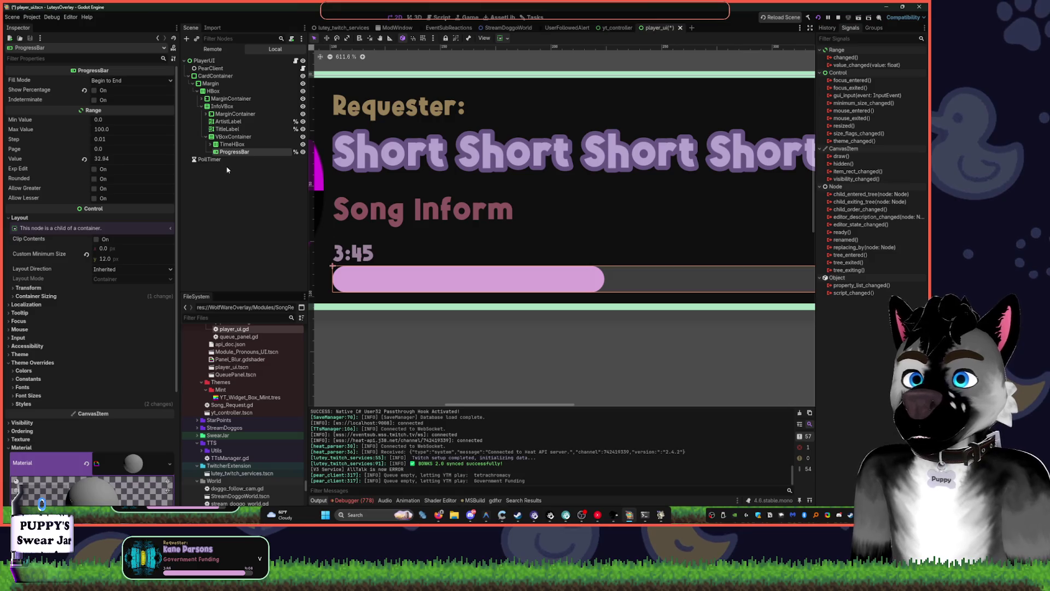
{"action": "scroll", "coordinate": [376, 241], "scroll_direction": "down", "scroll_amount": 5}
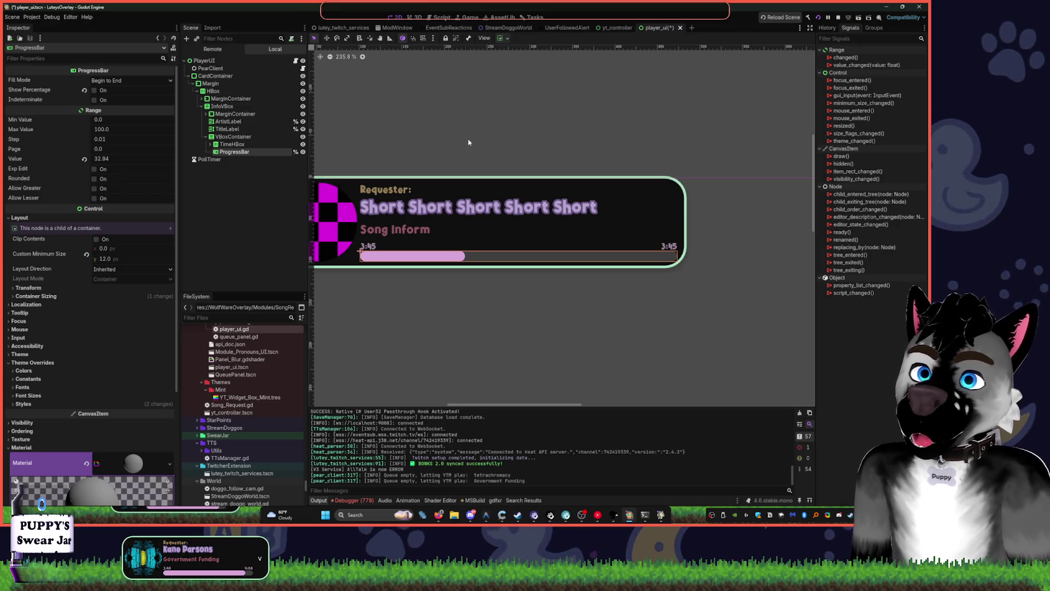
{"action": "left_click", "coordinate": [295, 60]}
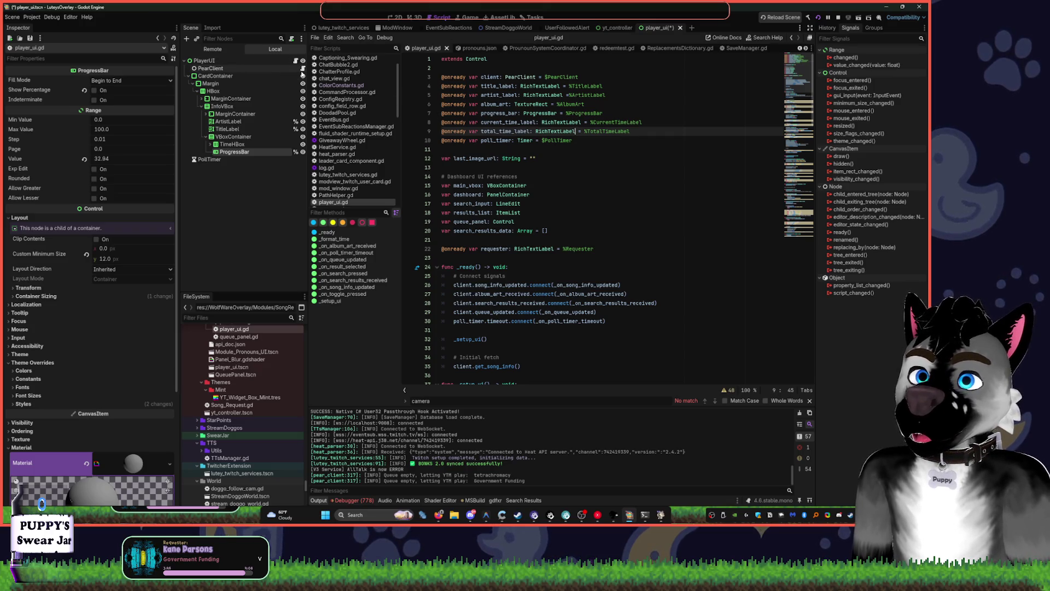
{"action": "left_click", "coordinate": [804, 174]}
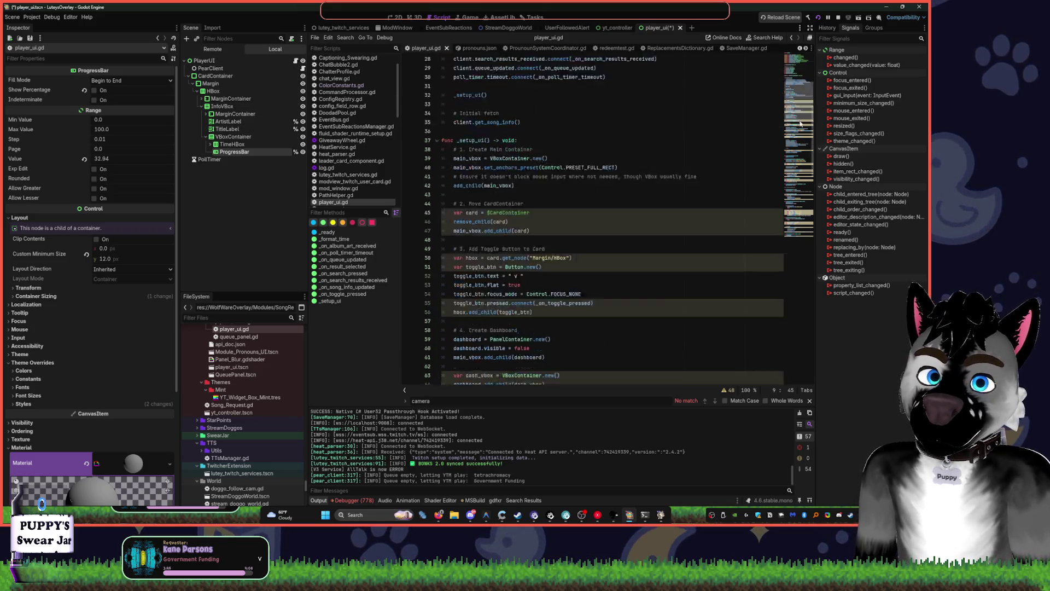
{"action": "scroll", "coordinate": [804, 174], "scroll_direction": "down", "scroll_amount": 1}
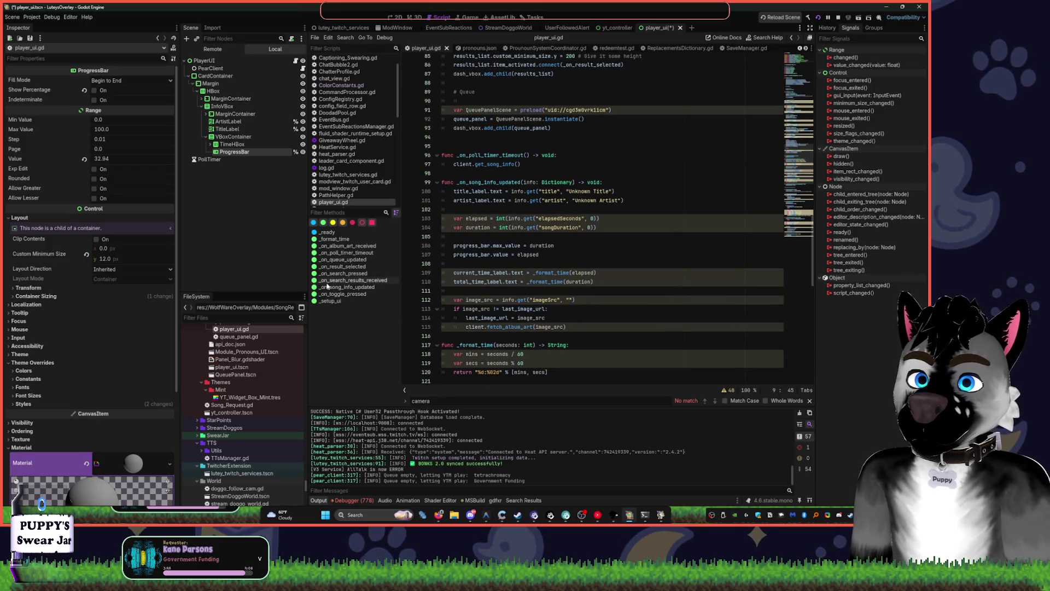
{"action": "left_click", "coordinate": [358, 294]}
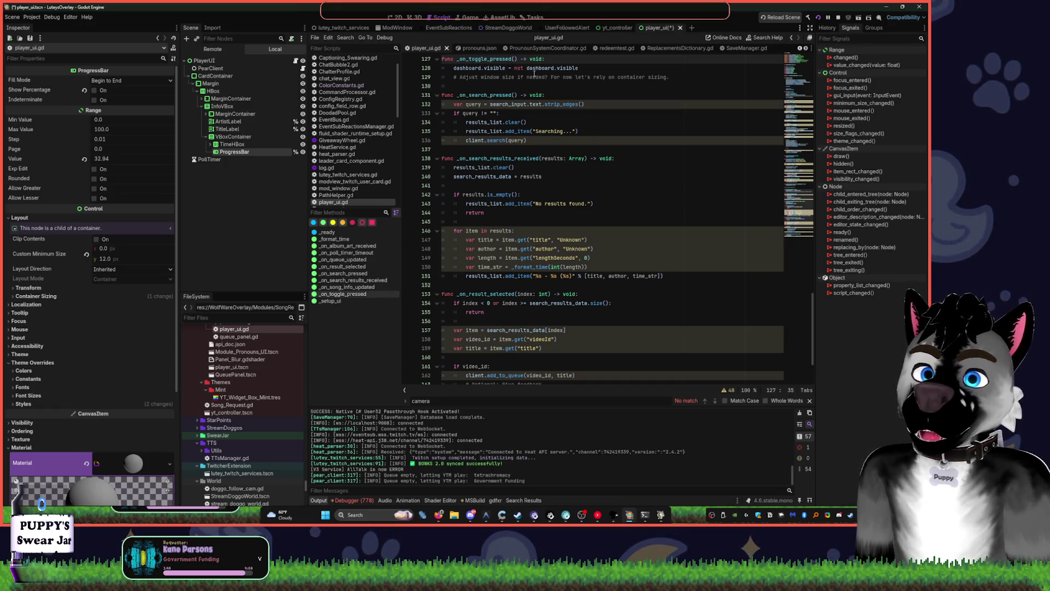
{"action": "left_click", "coordinate": [554, 68]}
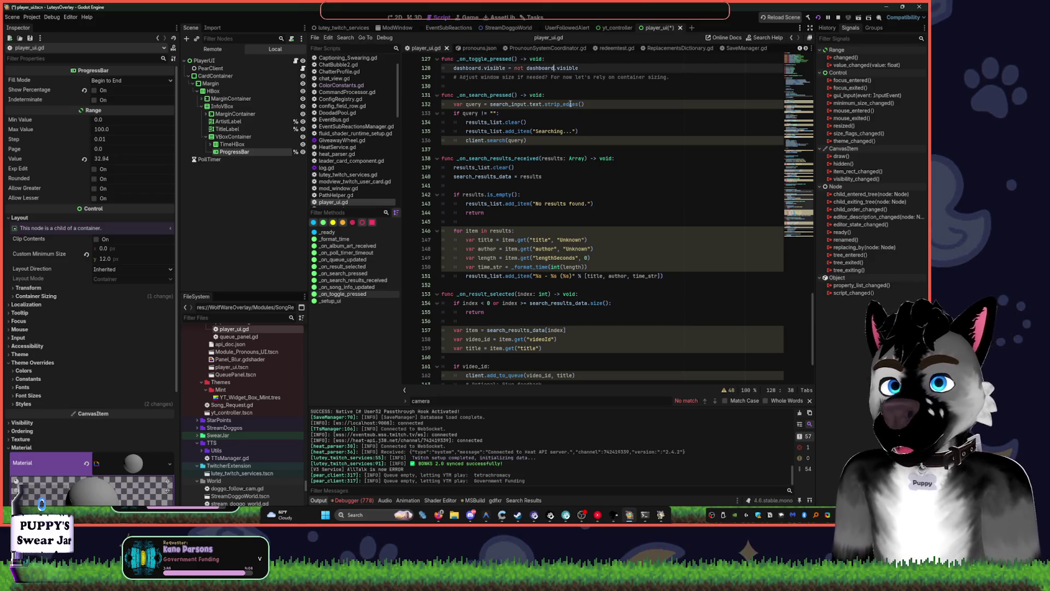
{"action": "scroll", "coordinate": [549, 97], "scroll_direction": "up", "scroll_amount": 1}
{"action": "key", "text": "alt+Left"}
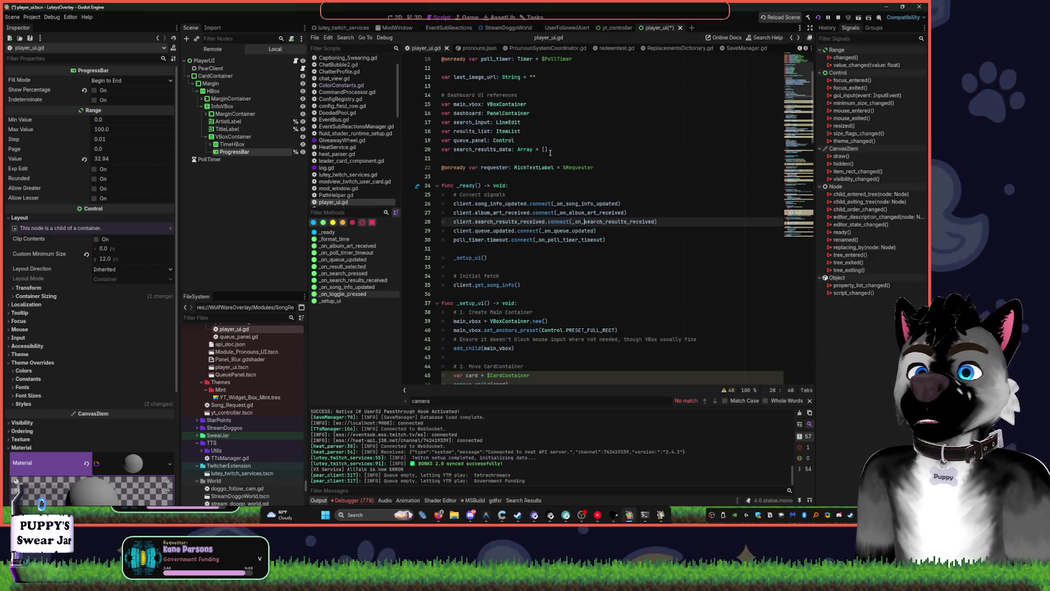
{"action": "left_click", "coordinate": [403, 17]}
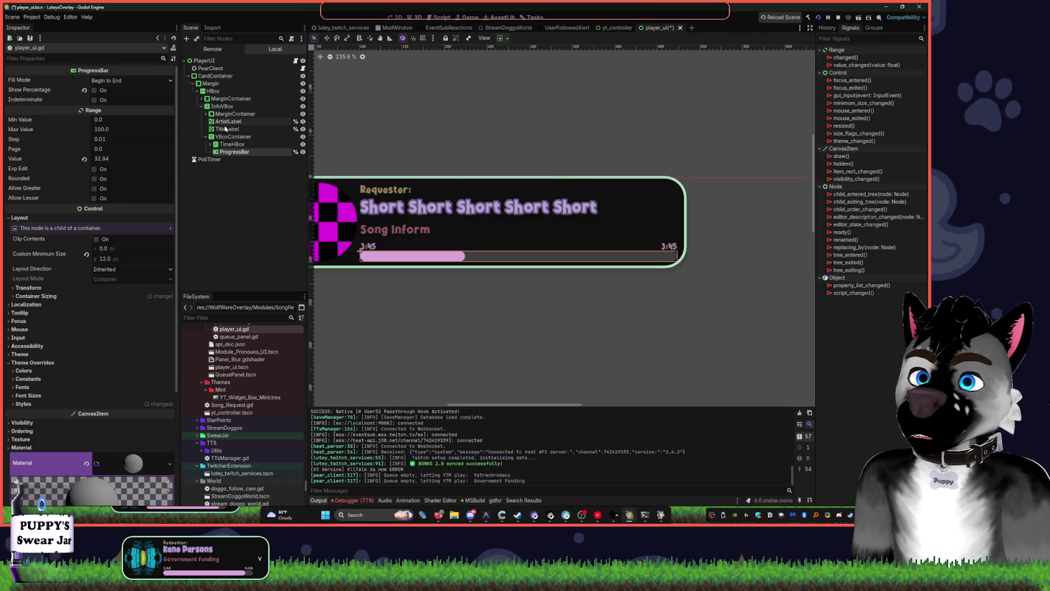
Fold the CardContainer's Panel style, narrow the Inspector dock, and collapse the Margin node
{"action": "left_click", "coordinate": [215, 75]}
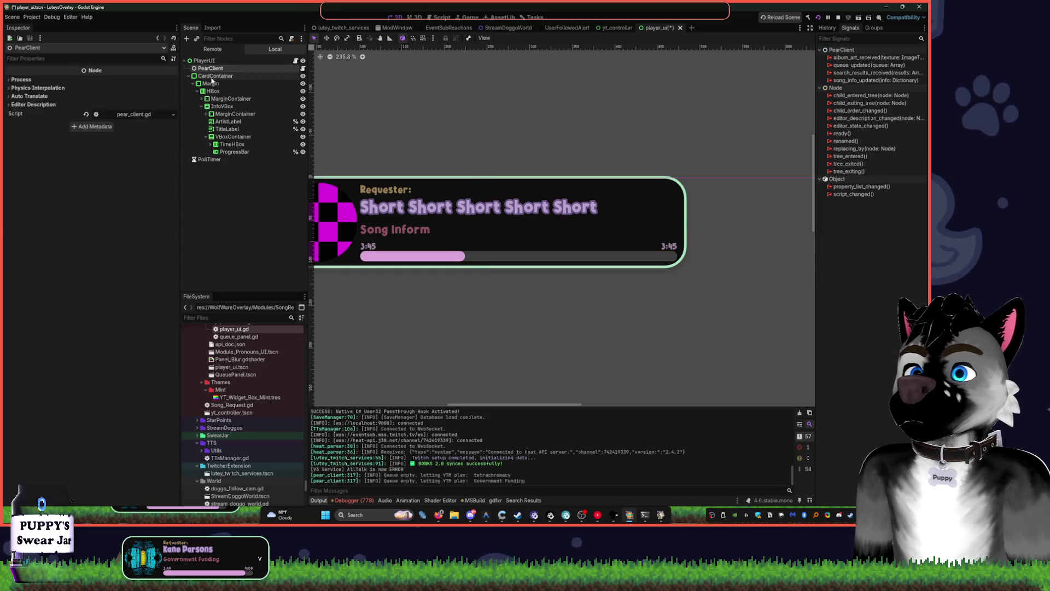
{"action": "left_click", "coordinate": [134, 157]}
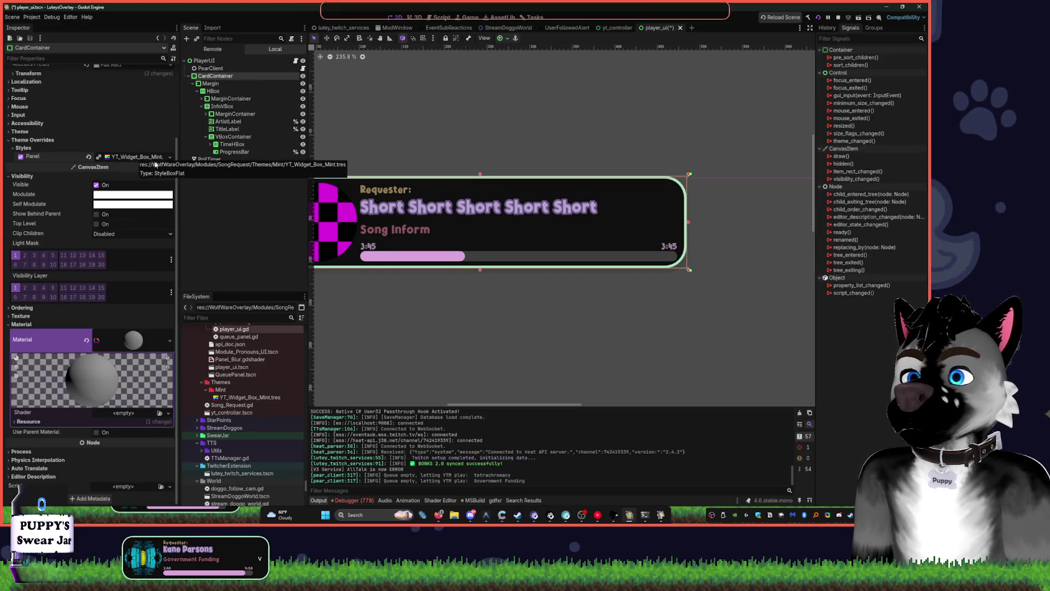
{"action": "left_click_drag", "start_coordinate": [180, 164], "coordinate": [206, 164]}
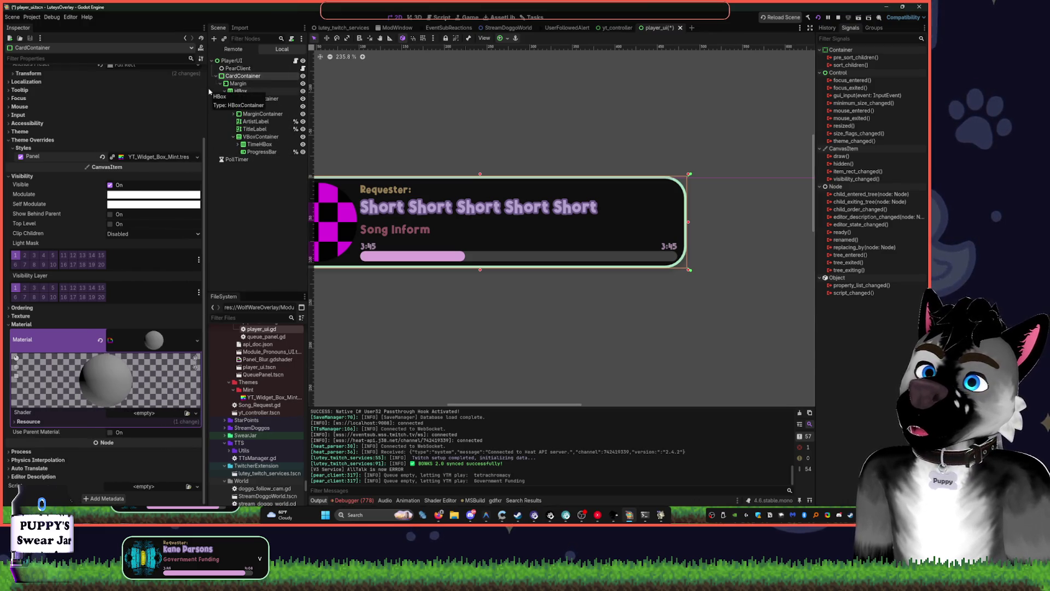
{"action": "left_click_drag", "start_coordinate": [207, 88], "coordinate": [149, 87]}
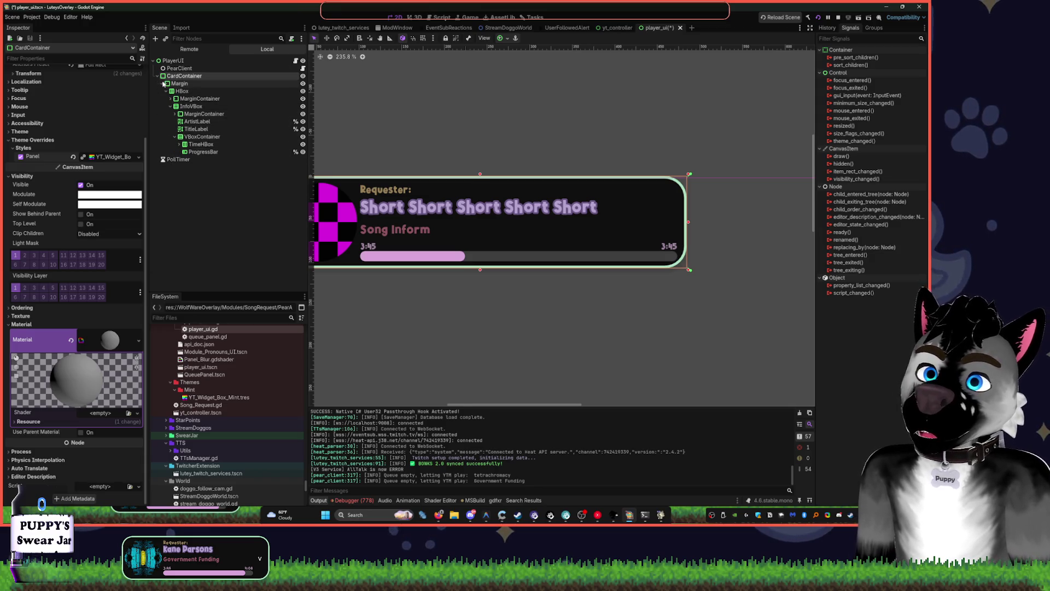
{"action": "left_click", "coordinate": [163, 83]}
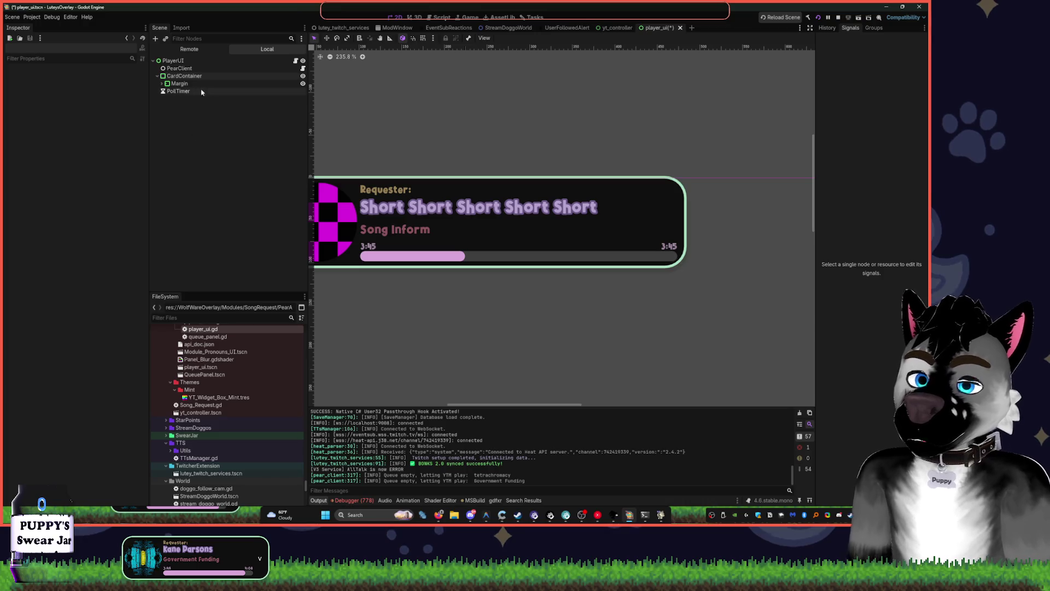
Select the PlayerUI root and pan the canvas to show the entire card
{"action": "left_click", "coordinate": [230, 61]}
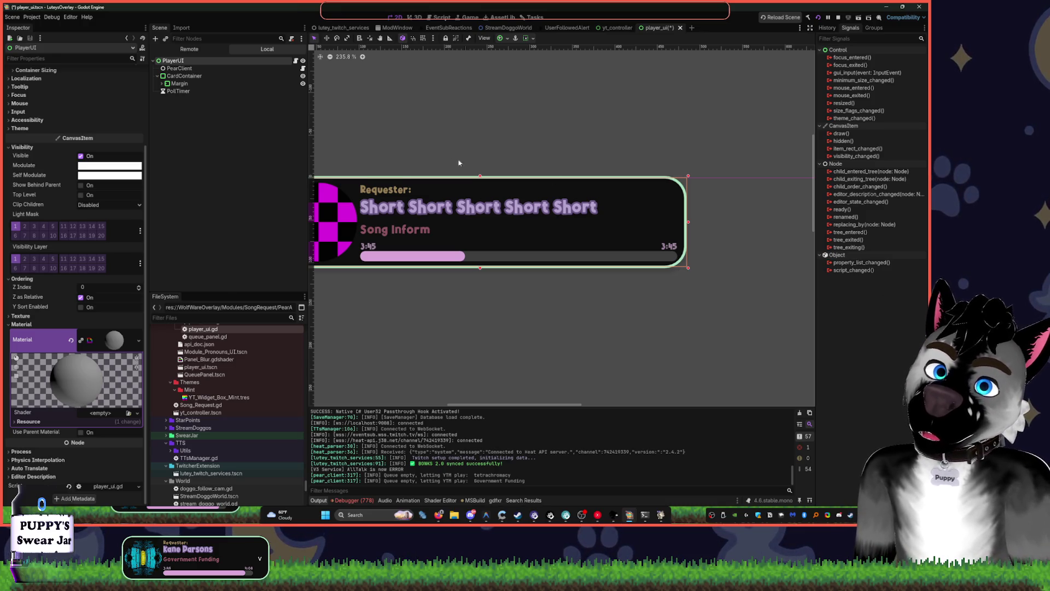
{"action": "left_click_drag", "start_coordinate": [459, 163], "coordinate": [504, 182]}
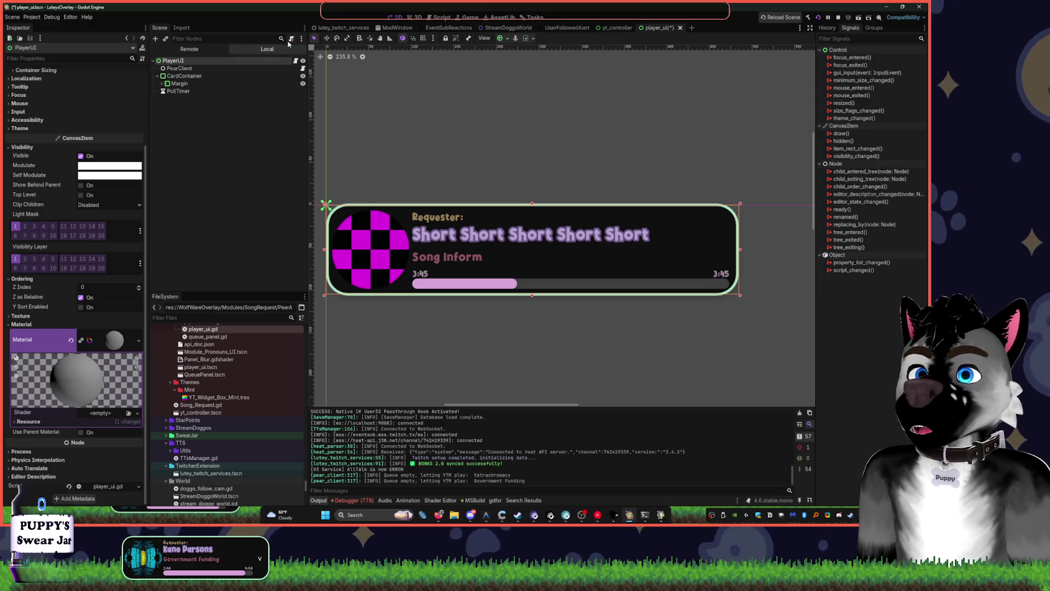
Add a plain Node child to PlayerUI by searching 'node', then go to UserFollowedAlert
{"action": "left_click", "coordinate": [231, 127]}
{"action": "right_click", "coordinate": [235, 112]}
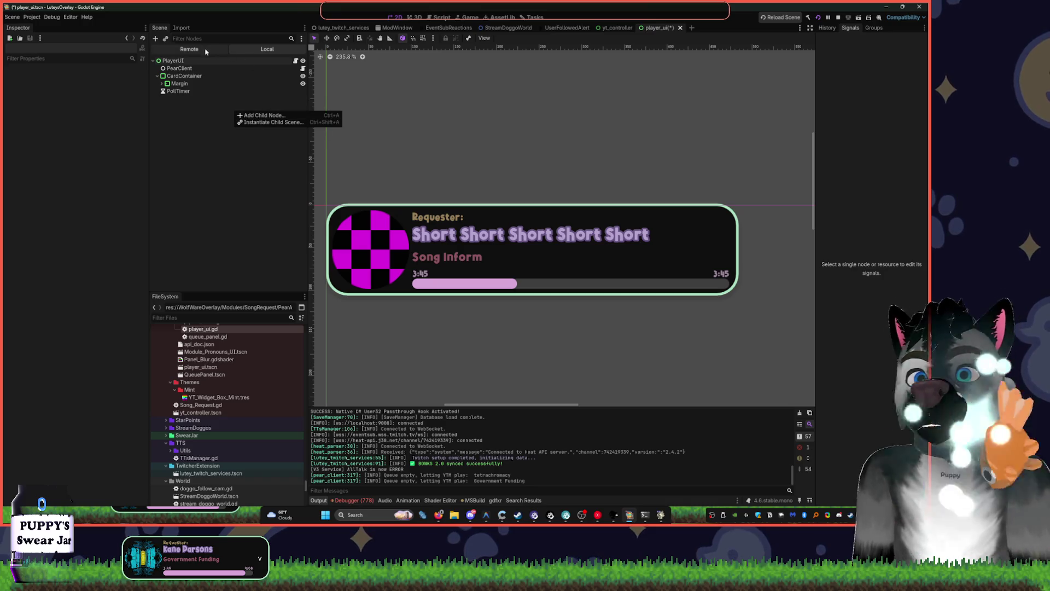
{"action": "left_click", "coordinate": [211, 138]}
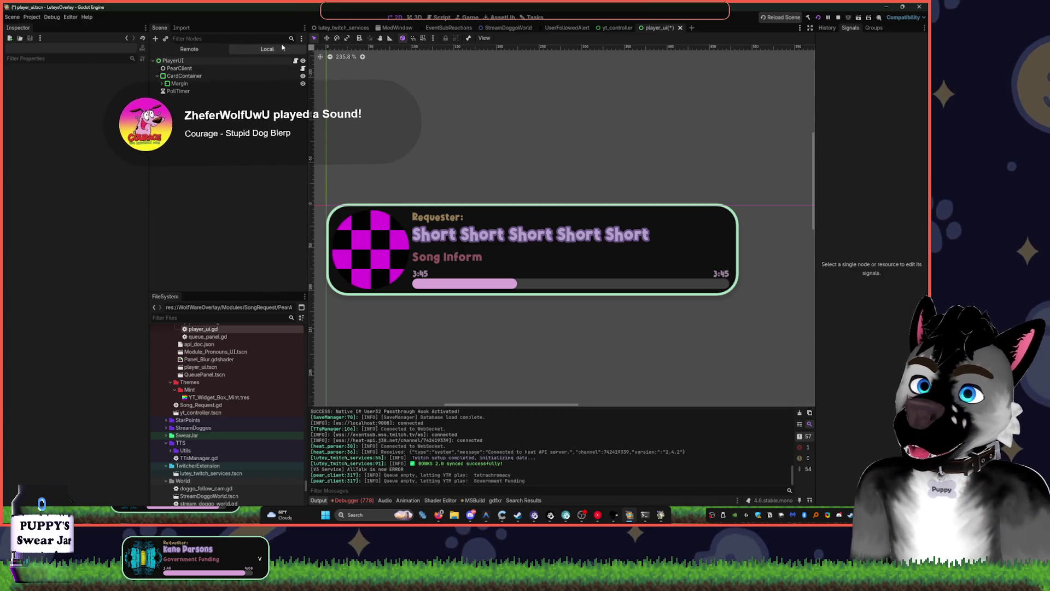
{"action": "key", "text": "ctrl+a"}
{"action": "type", "text": "Ca"}
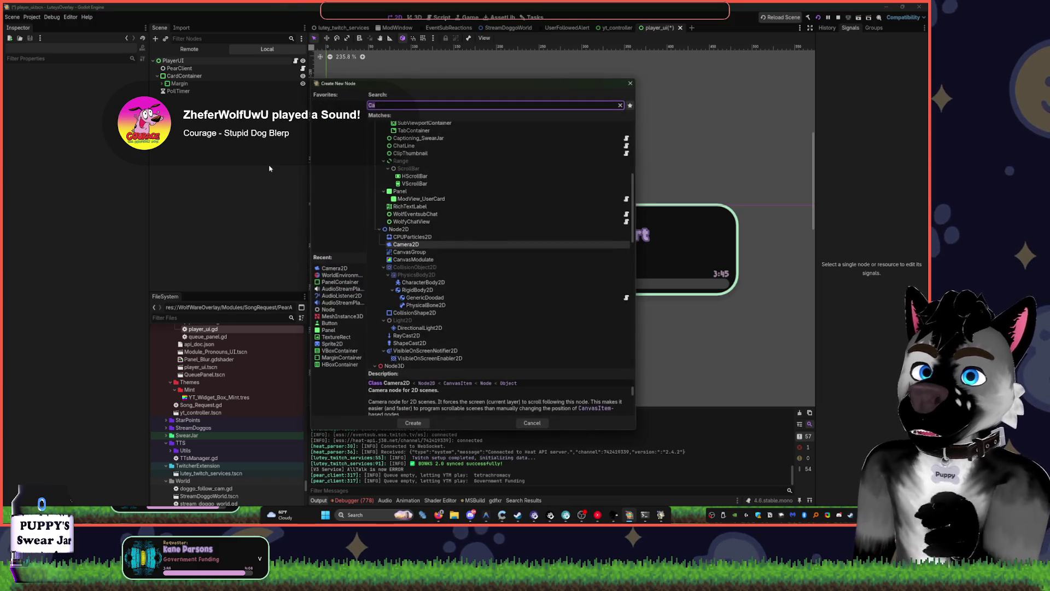
{"action": "key", "text": "BackSpace"}
{"action": "key", "text": "BackSpace"}
{"action": "type", "text": "node"}
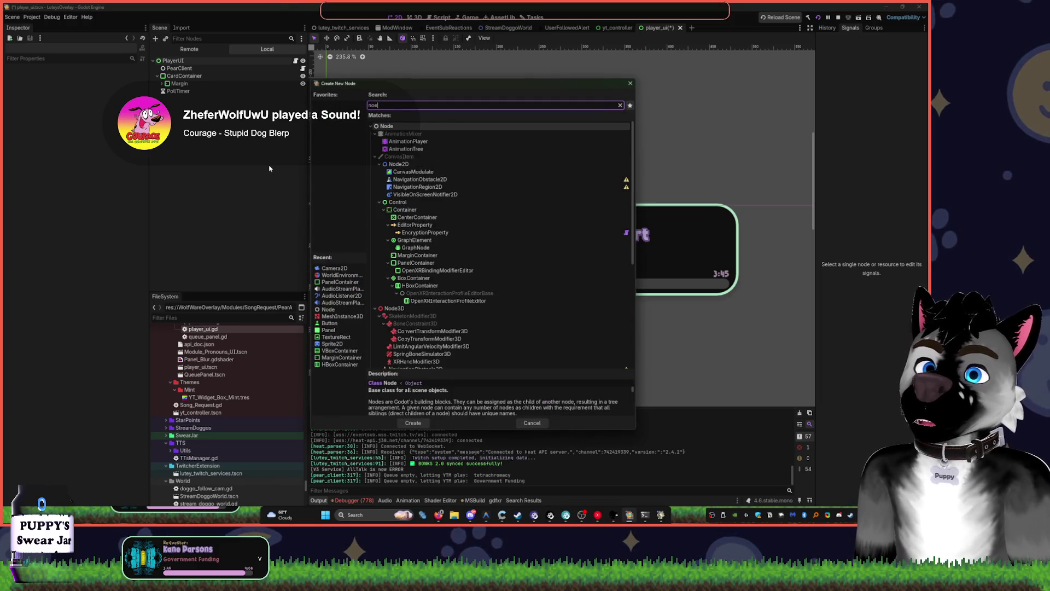
{"action": "key", "text": "Return"}
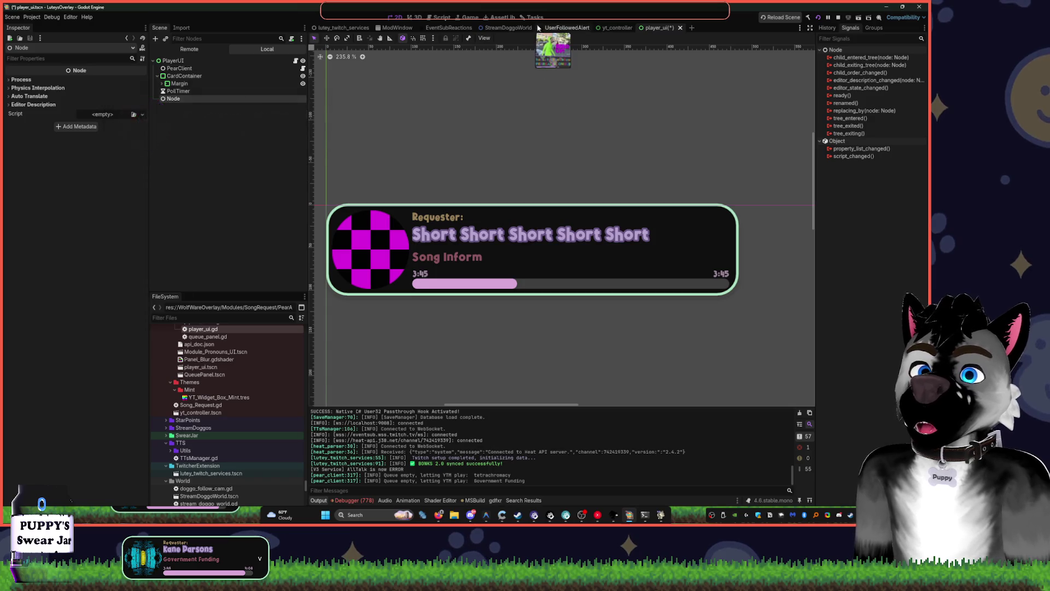
{"action": "left_click", "coordinate": [546, 26]}
{"action": "left_click", "coordinate": [533, 21]}
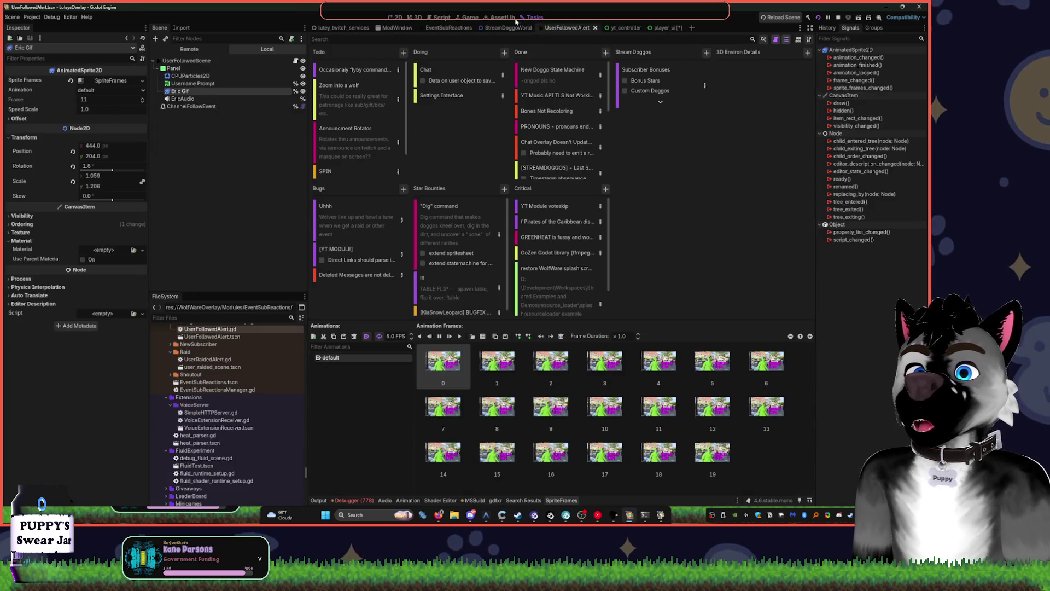
Add a Task card to the Todo column, revisit player_ui, then start another Todo item
{"action": "left_click", "coordinate": [404, 52]}
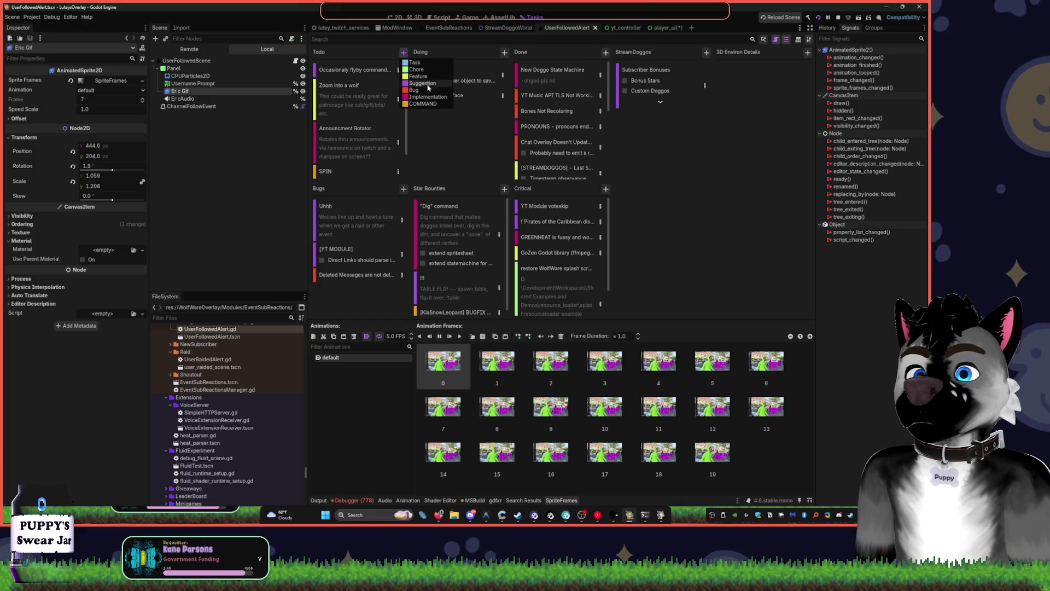
{"action": "left_click", "coordinate": [420, 76]}
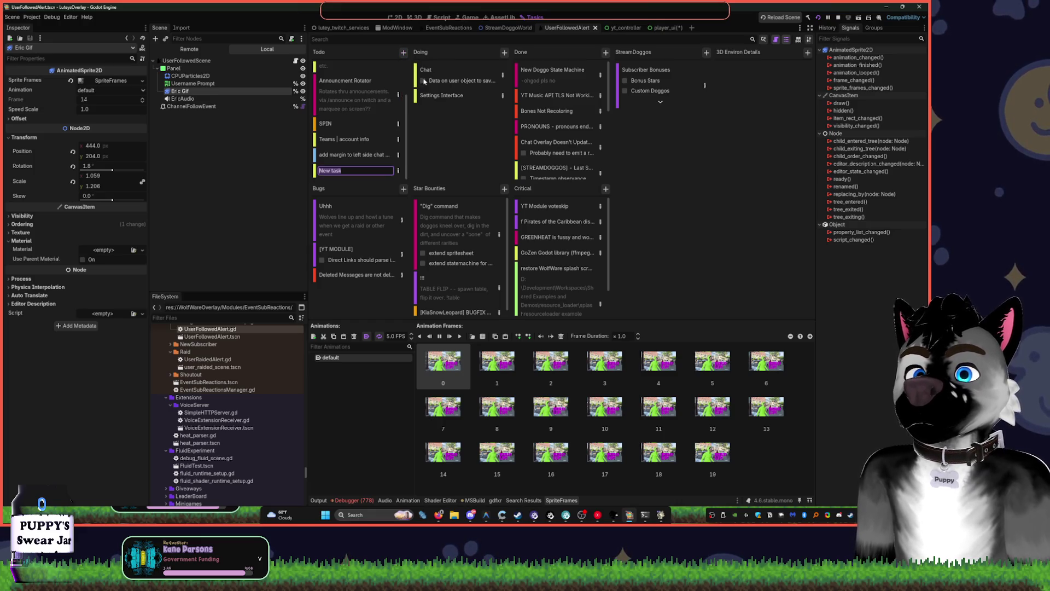
{"action": "left_click", "coordinate": [402, 18]}
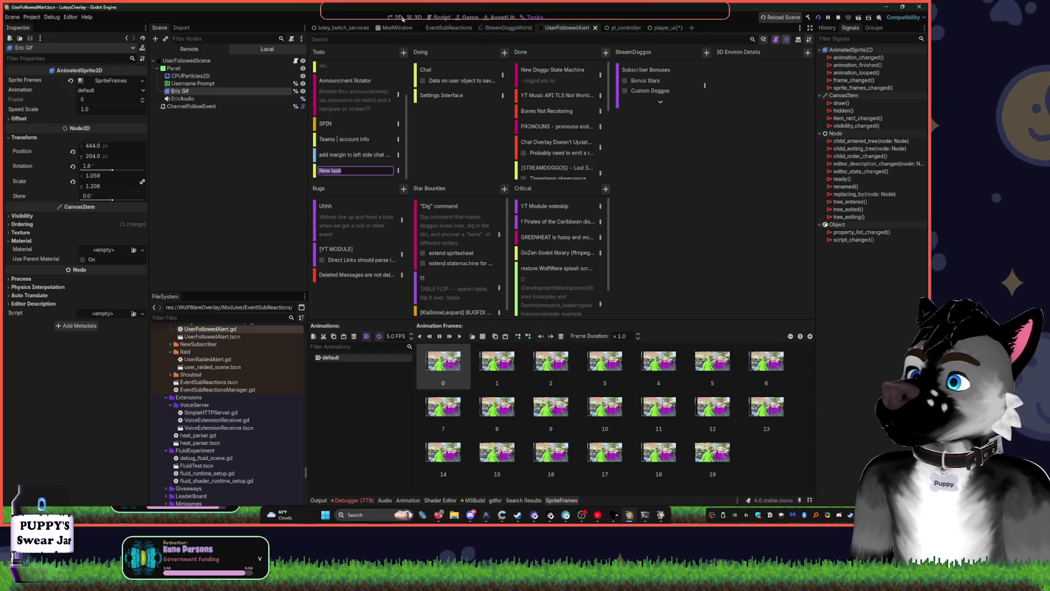
{"action": "left_click", "coordinate": [665, 28]}
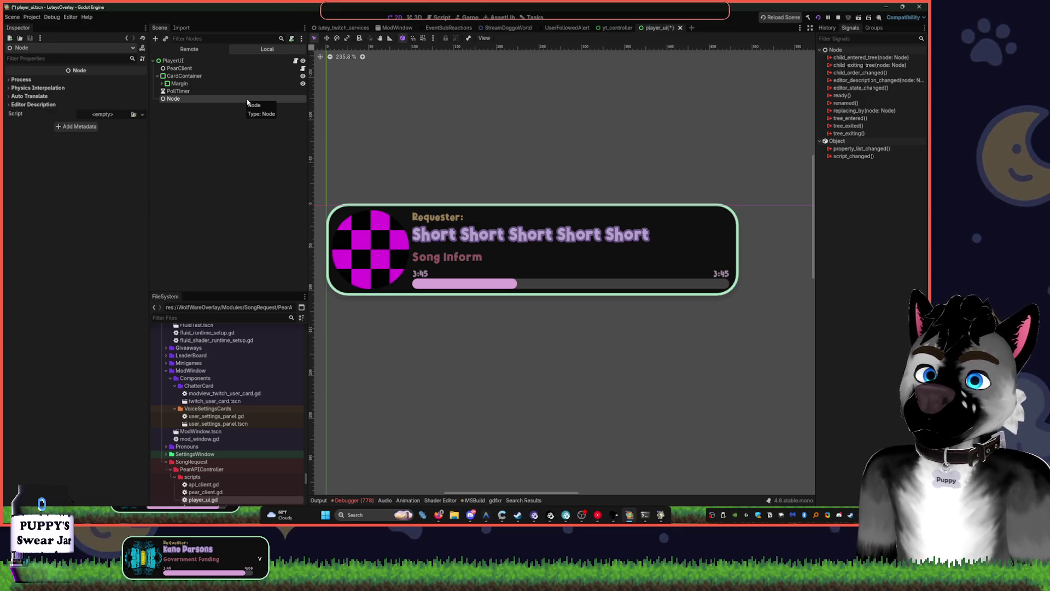
{"action": "left_click", "coordinate": [533, 17]}
{"action": "left_click", "coordinate": [404, 53]}
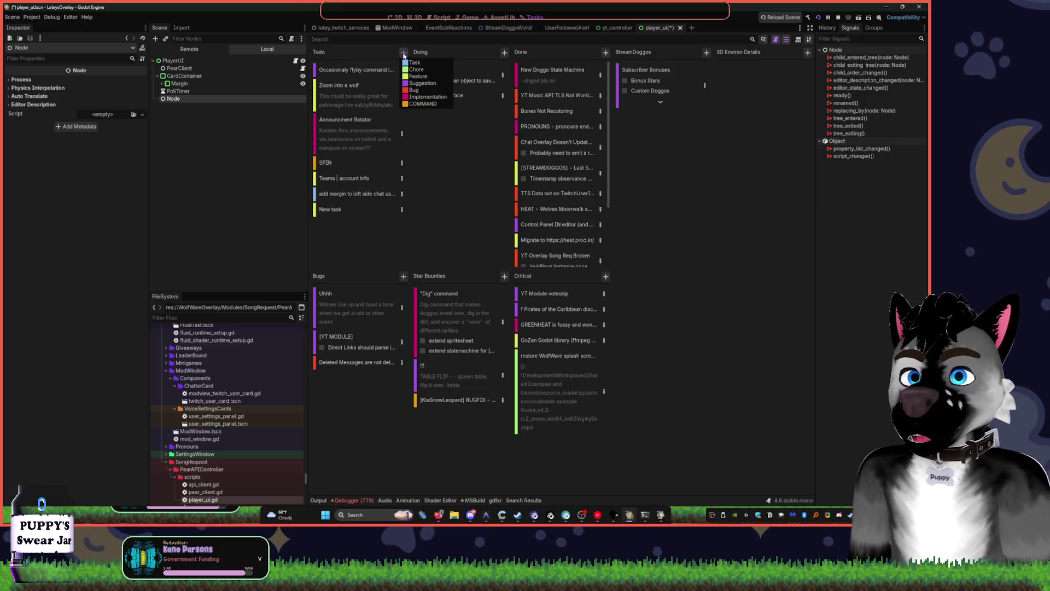
Retitle the New task card to '[Pear Module] Shader Driven UI' and open its details
{"action": "left_click", "coordinate": [347, 207]}
{"action": "double_click", "coordinate": [348, 208]}
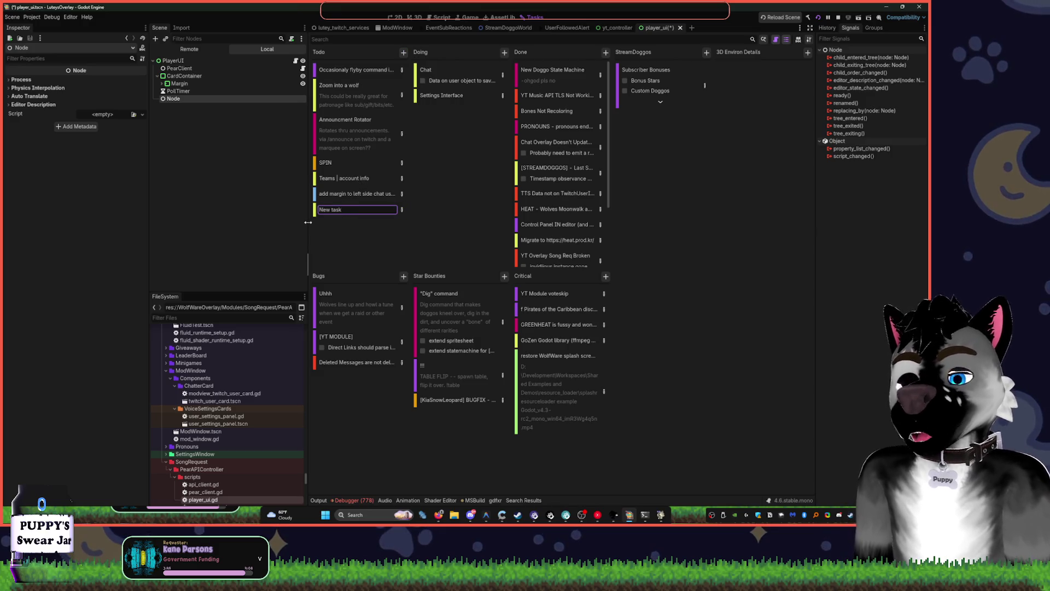
{"action": "key", "text": "ctrl+a"}
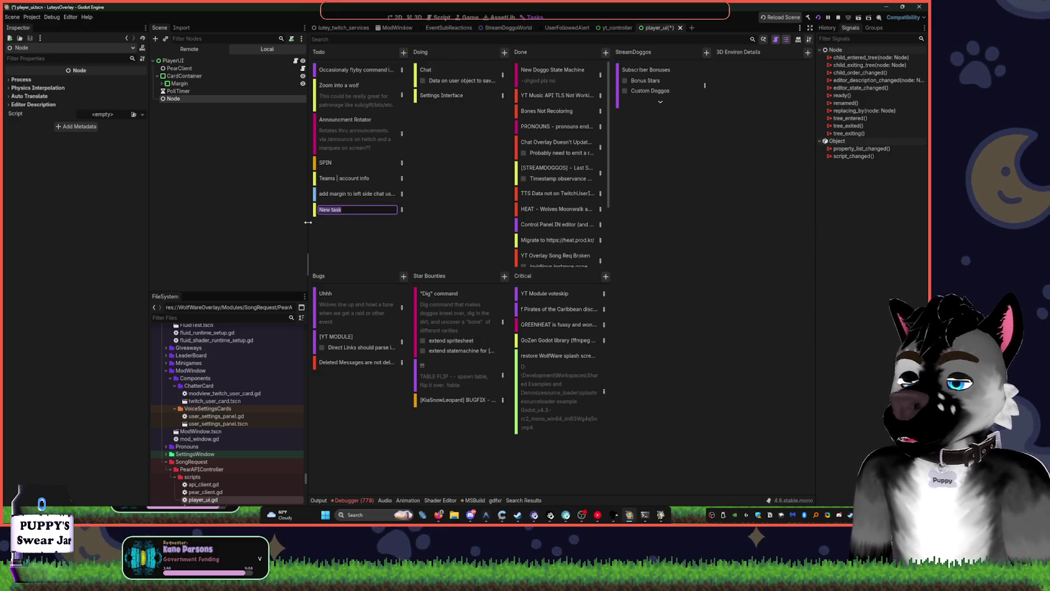
{"action": "type", "text": "Shader"}
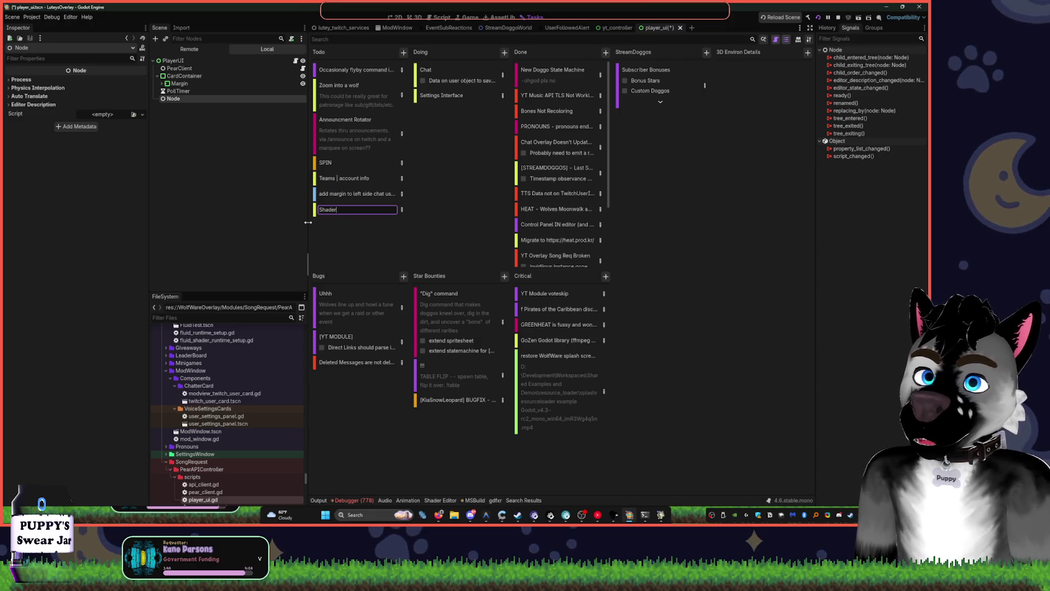
{"action": "key", "text": "ctrl+a"}
{"action": "key", "text": "BackSpace"}
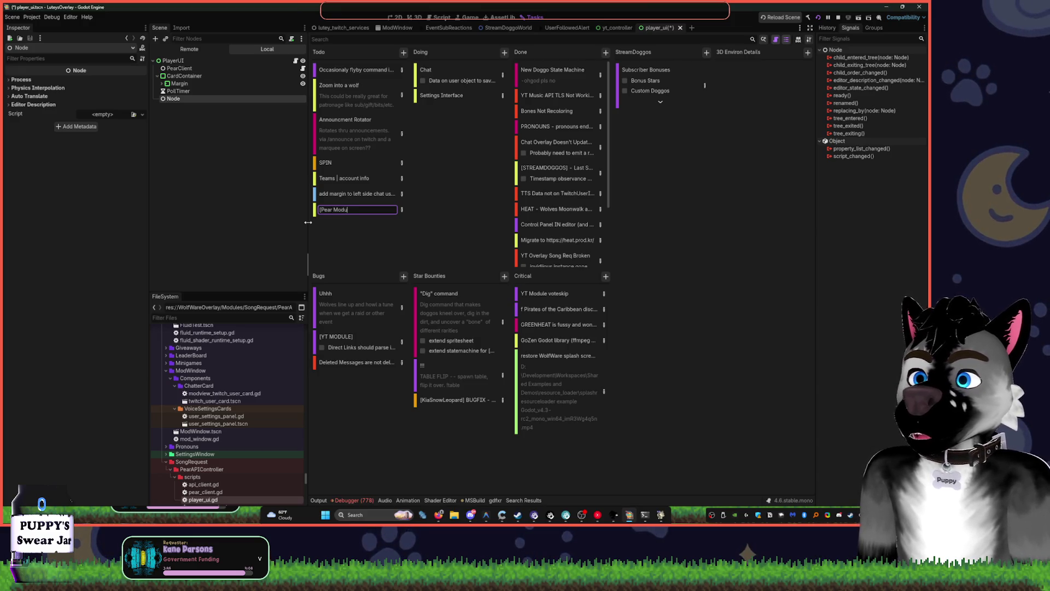
{"action": "type", "text": "]"}
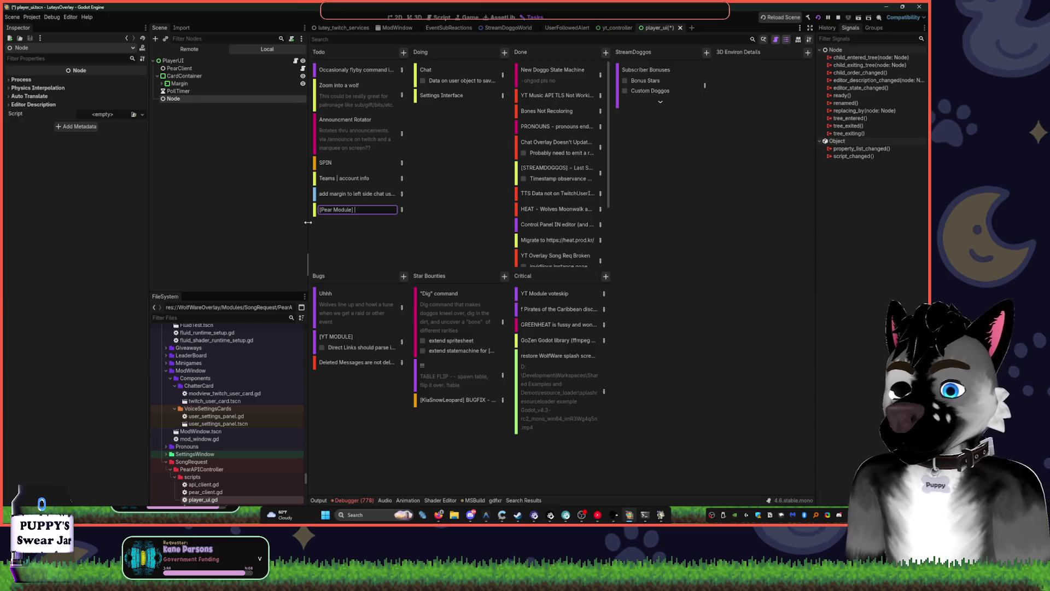
{"action": "type", "text": "Shader Drive ui"}
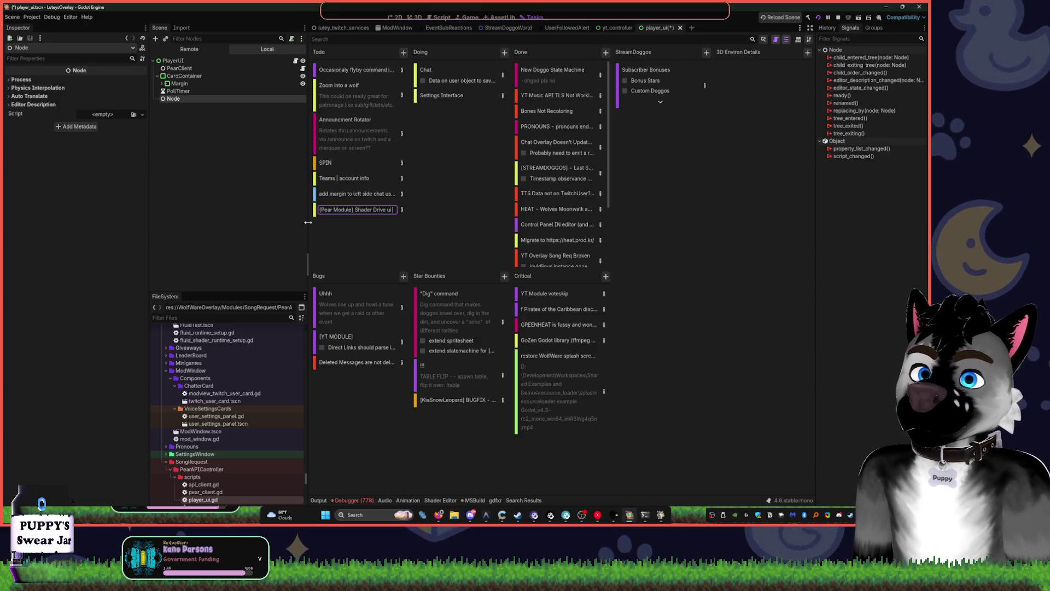
{"action": "type", "text": "accents based"}
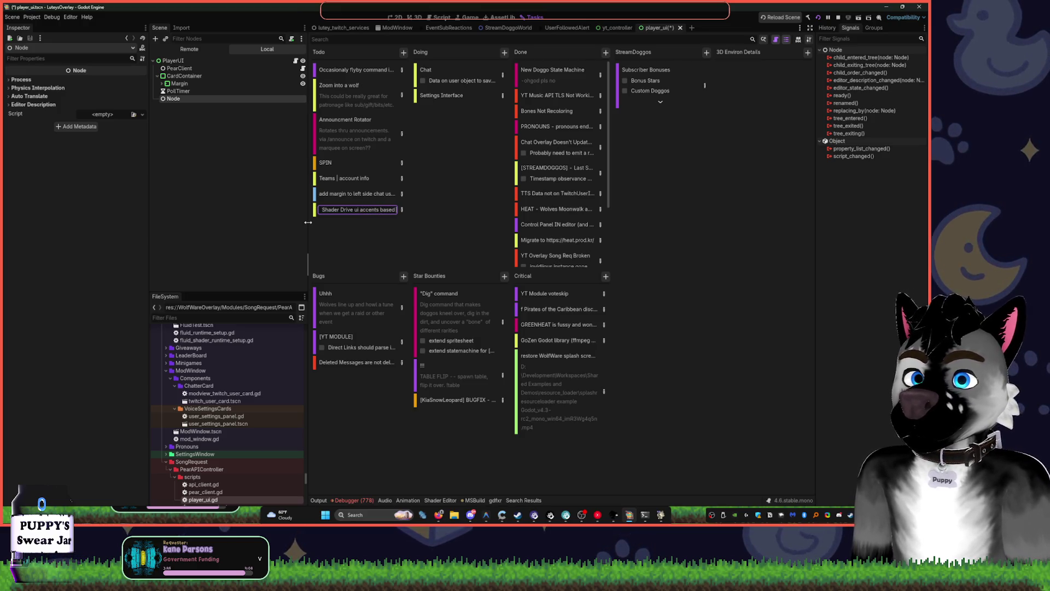
{"action": "key", "text": "ctrl+BackSpace"}
{"action": "key", "text": "ctrl+BackSpace"}
{"action": "key", "text": "ctrl+BackSpace"}
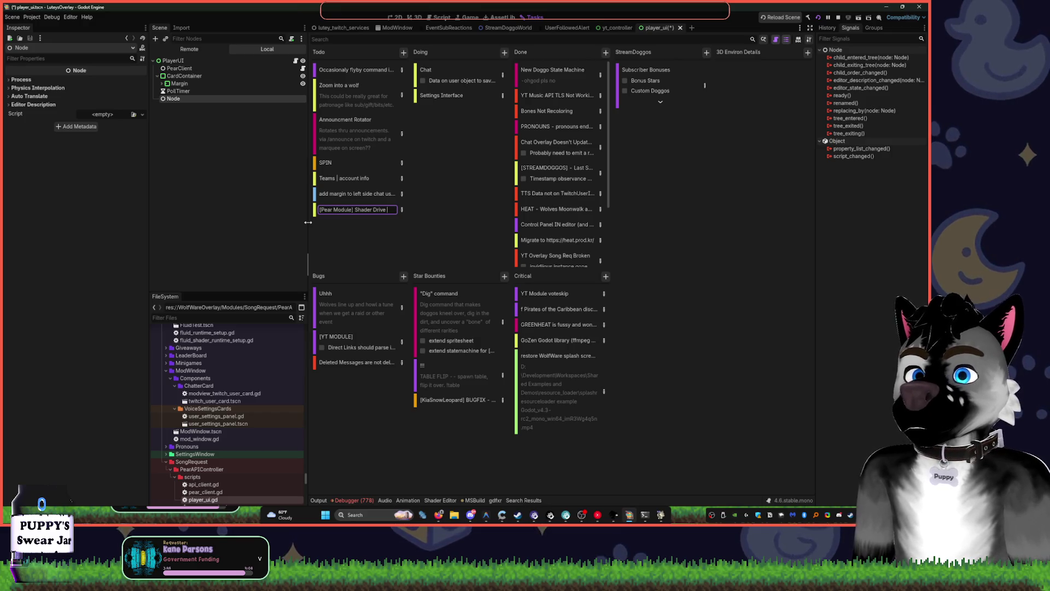
{"action": "type", "text": "n UI"}
{"action": "key", "text": "Return"}
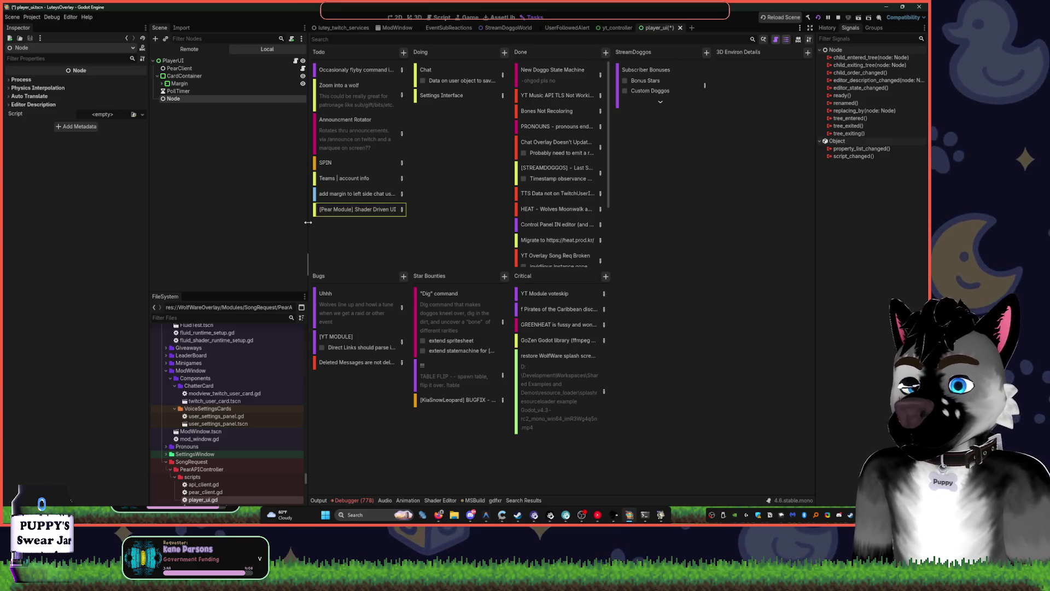
{"action": "double_click", "coordinate": [403, 209]}
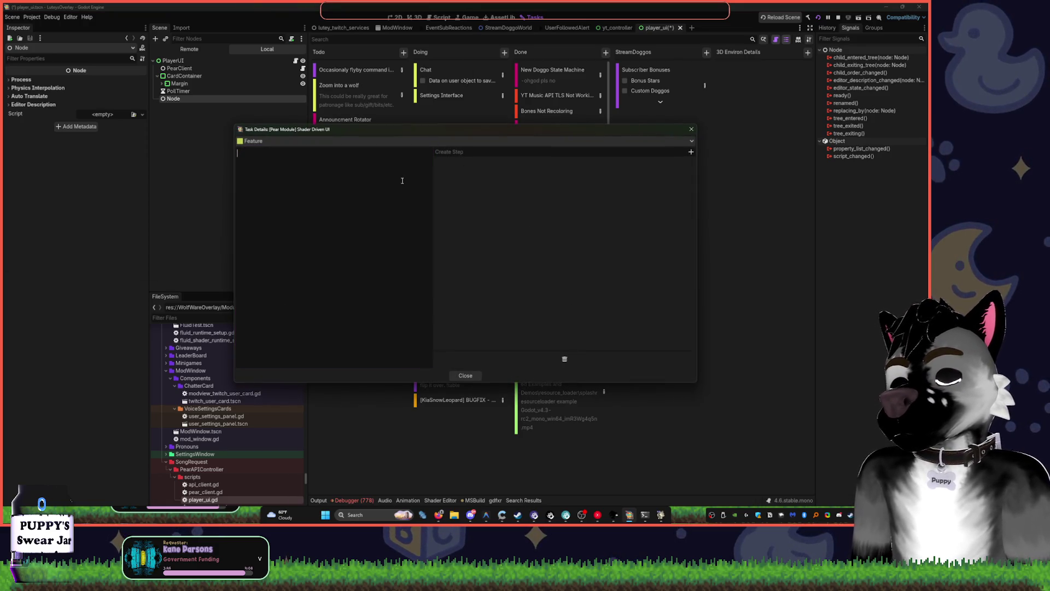
Enter the note 'idea: get image color data and pick accent for ui per song basis' and close
{"action": "type", "text": "idea"}
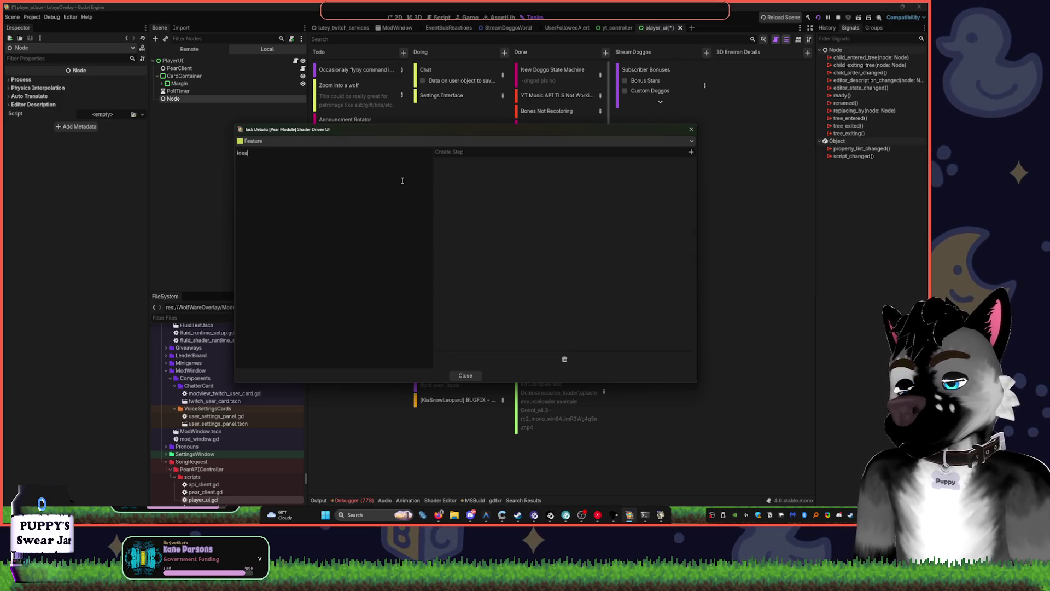
{"action": "type", "text": " - get"}
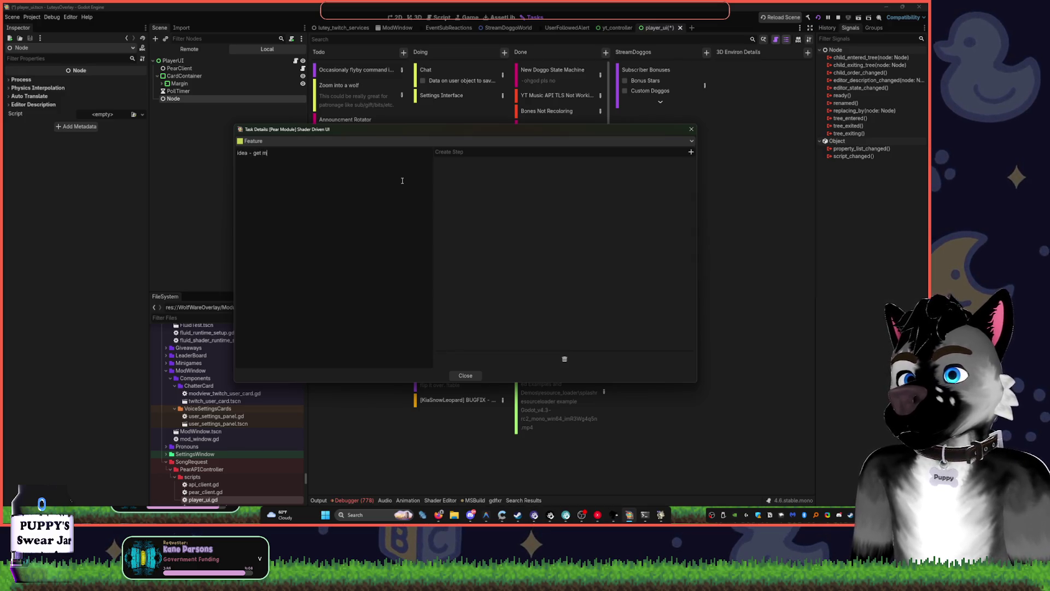
{"action": "type", "text": " ima"}
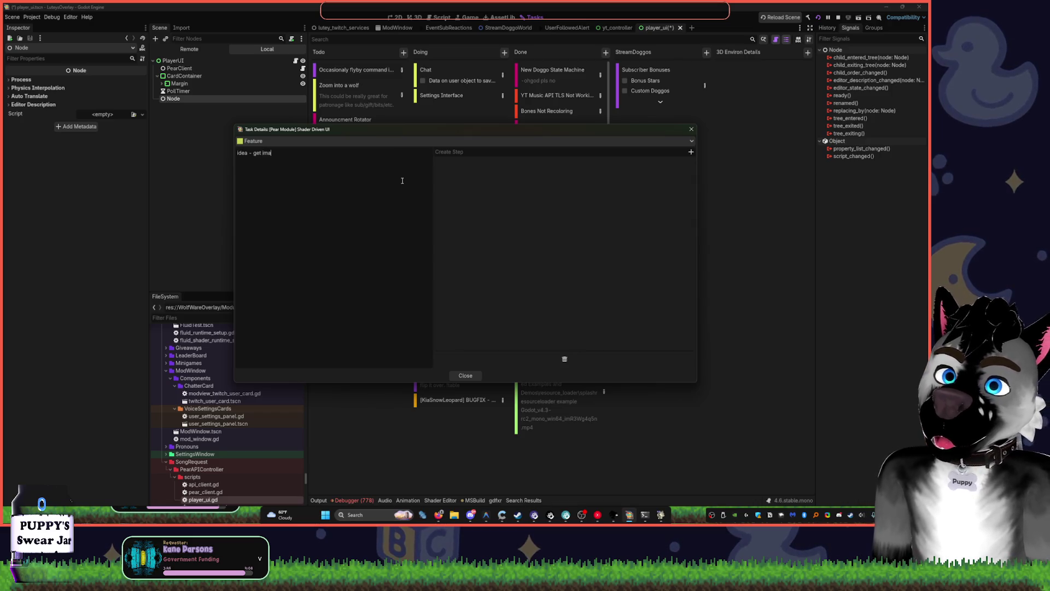
{"action": "type", "text": "ge color "}
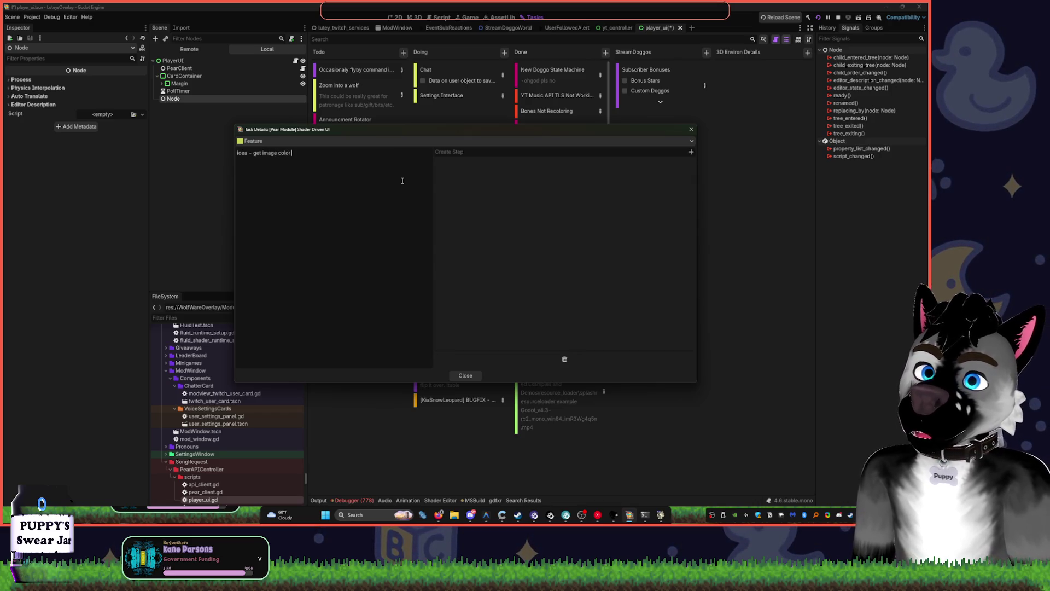
{"action": "type", "text": " data a"}
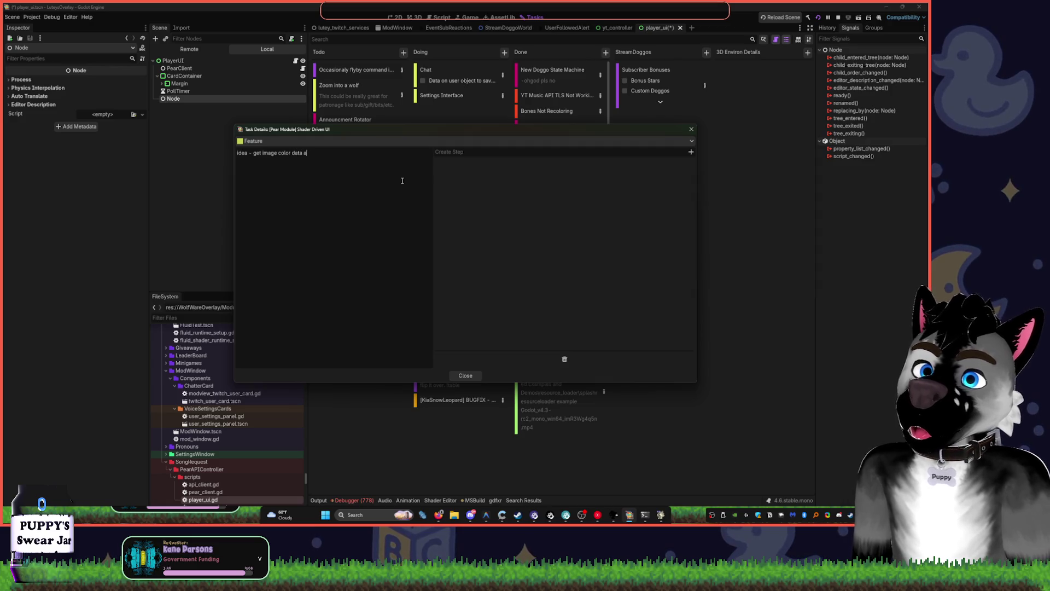
{"action": "type", "text": "nd pick accent for u"}
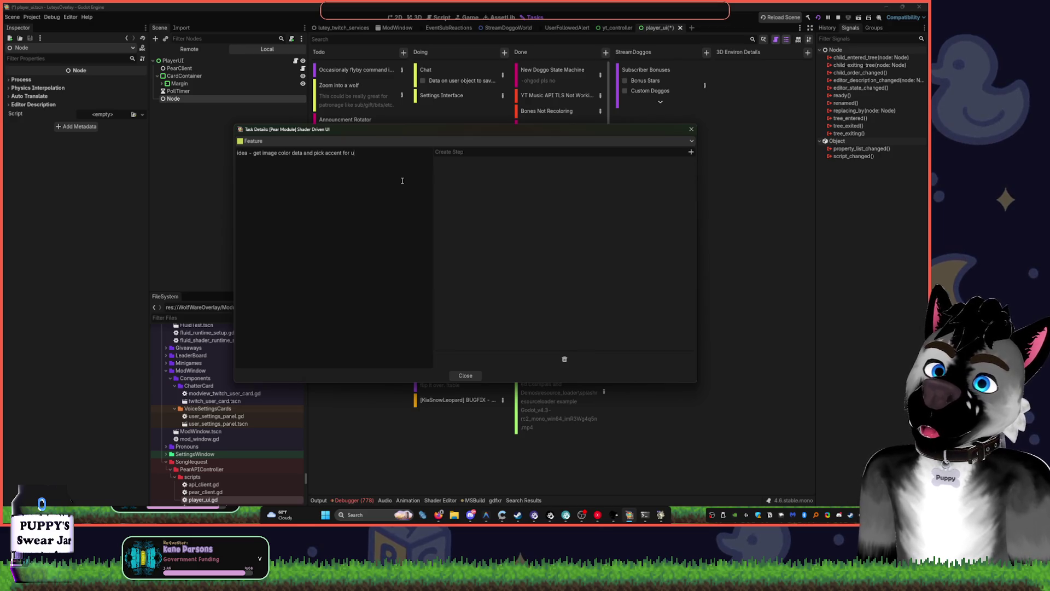
{"action": "type", "text": "i per song"}
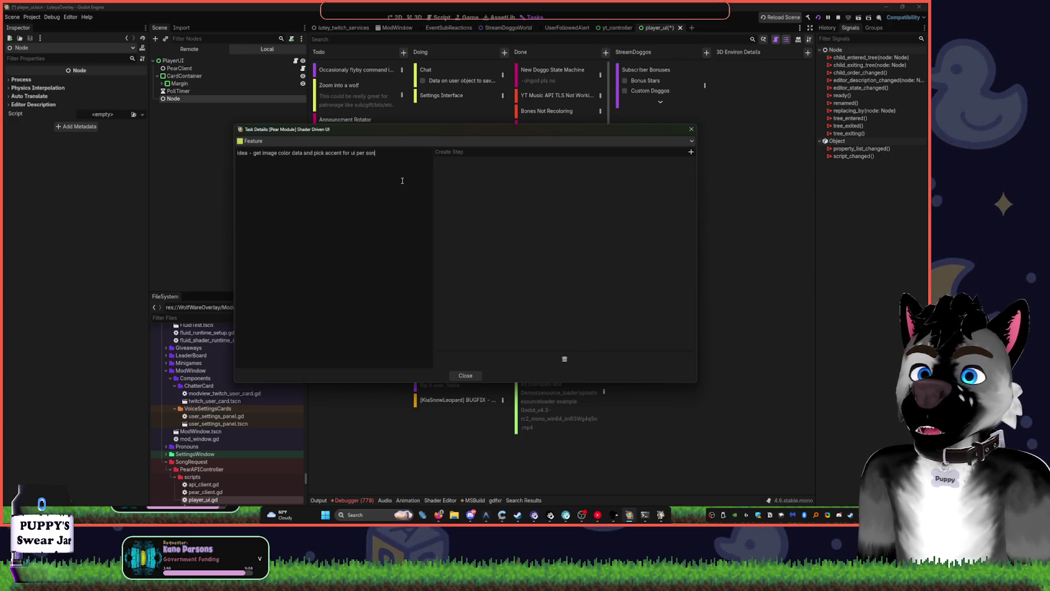
{"action": "type", "text": " basis."}
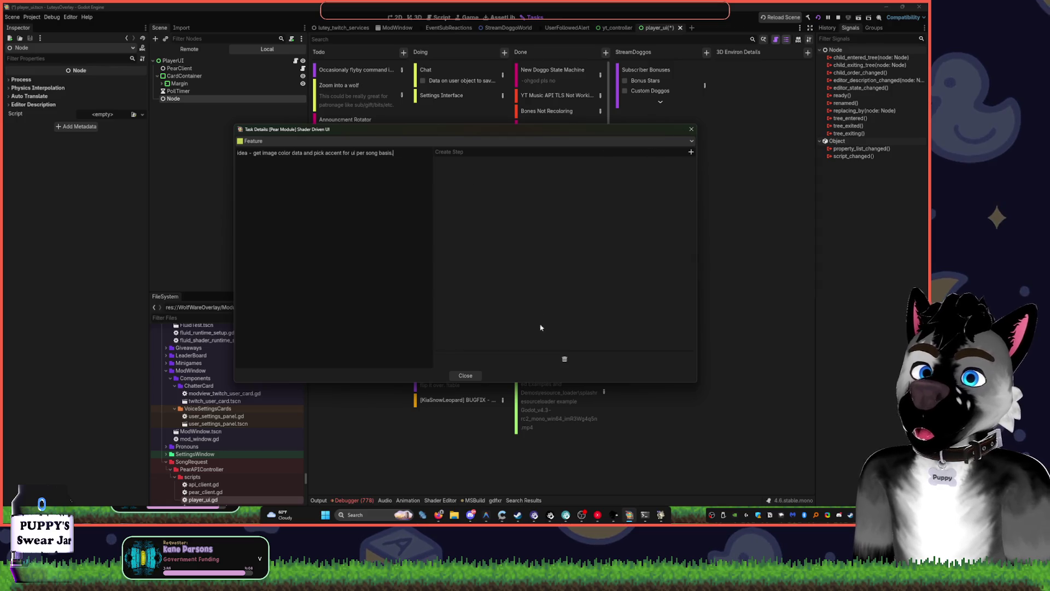
{"action": "left_click", "coordinate": [473, 378]}
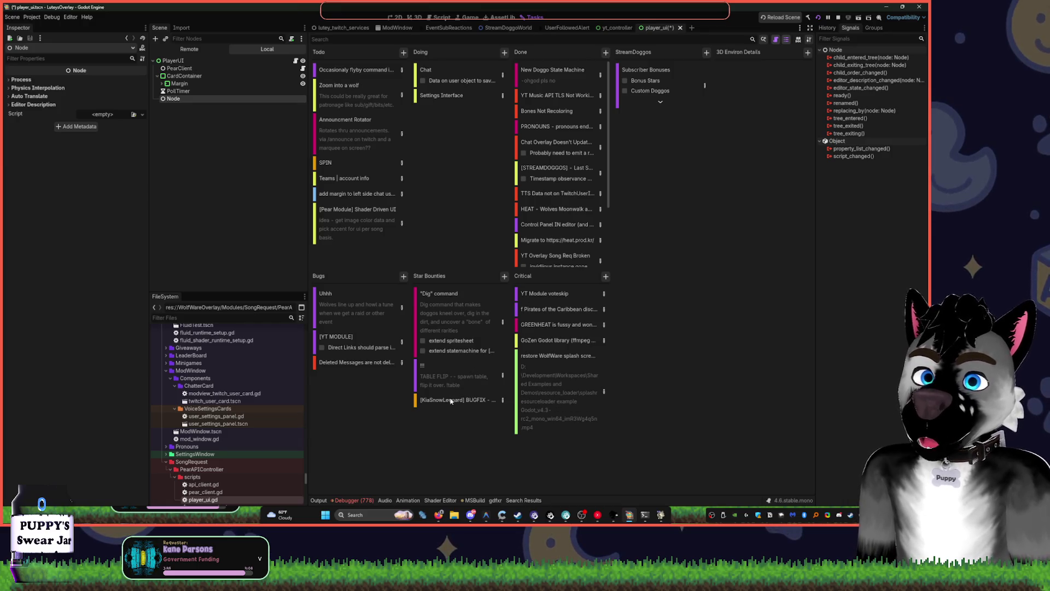
Filter the script list by 'wol', then return to the player_ui card's 2D preview
{"action": "left_click", "coordinate": [392, 19]}
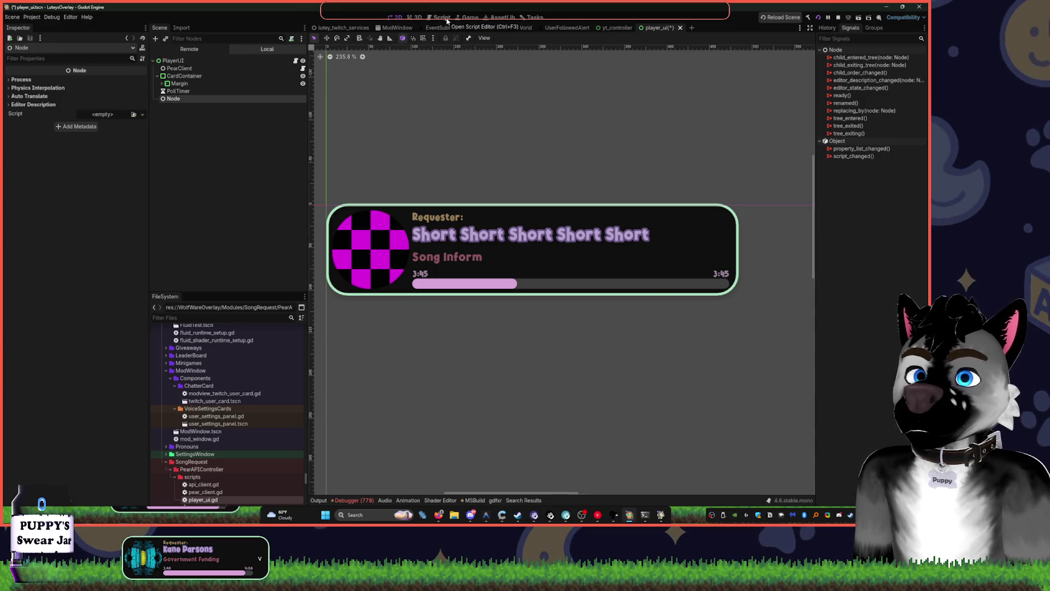
{"action": "left_click", "coordinate": [442, 18]}
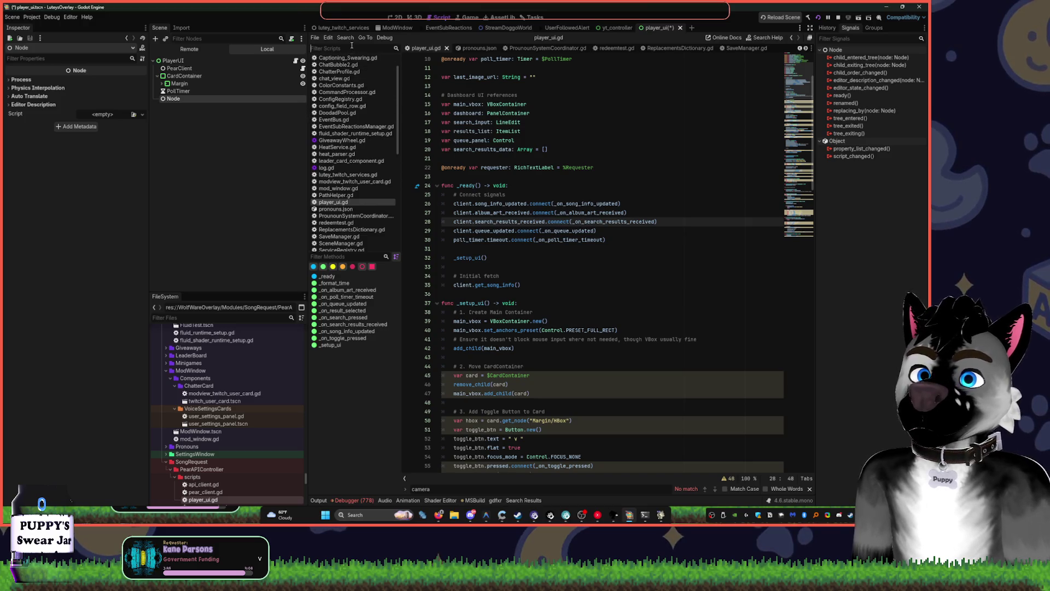
{"action": "type", "text": "wol"}
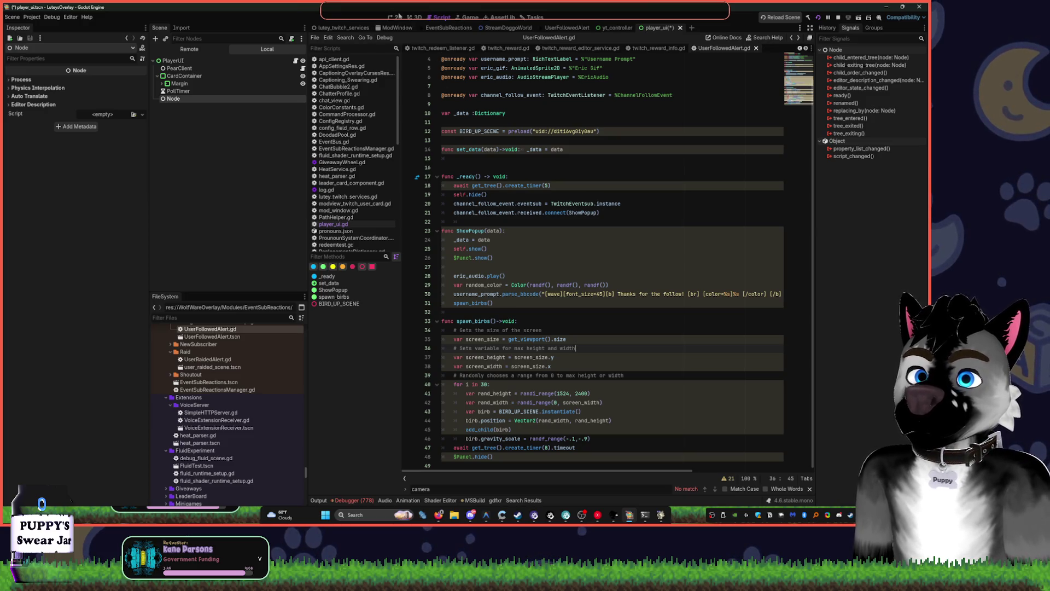
{"action": "left_click", "coordinate": [398, 17]}
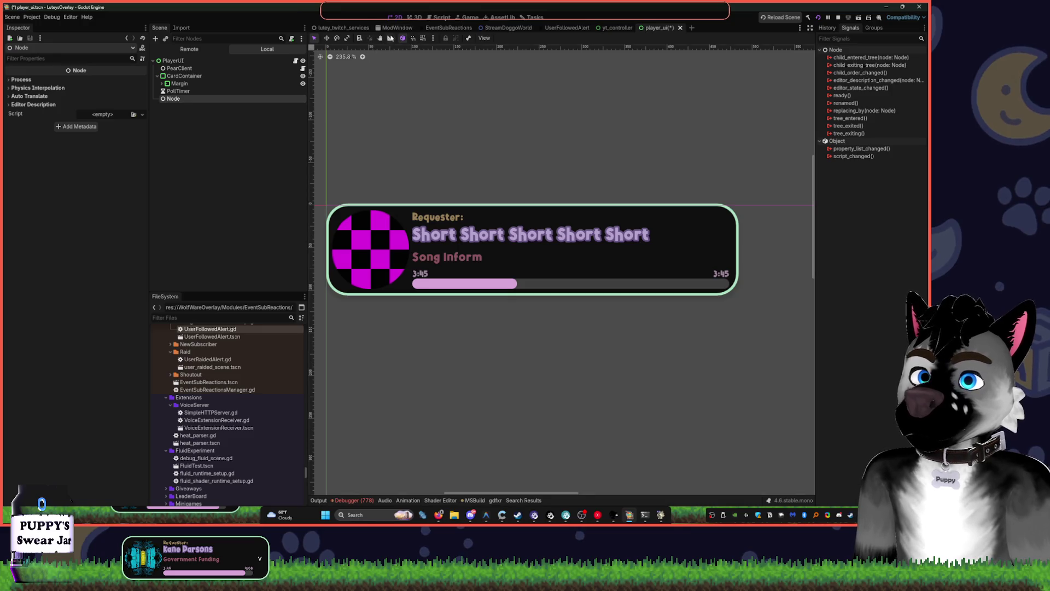
Switch to the lutey_twitch_services scene and open CommandProcessor.gd
{"action": "left_click", "coordinate": [399, 27]}
{"action": "key", "text": "ctrl+shift+Tab"}
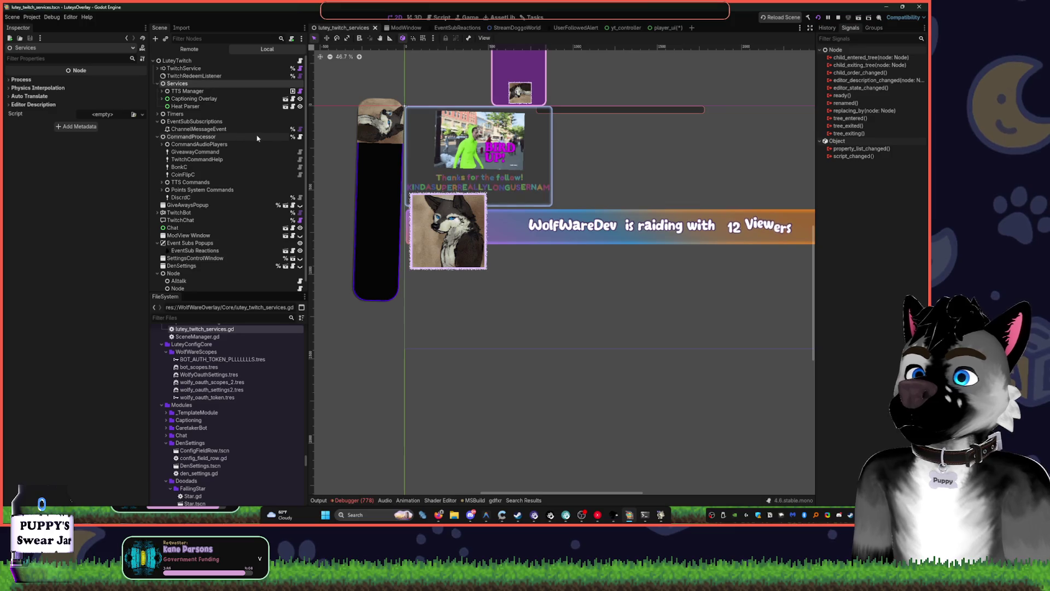
{"action": "left_click", "coordinate": [300, 136]}
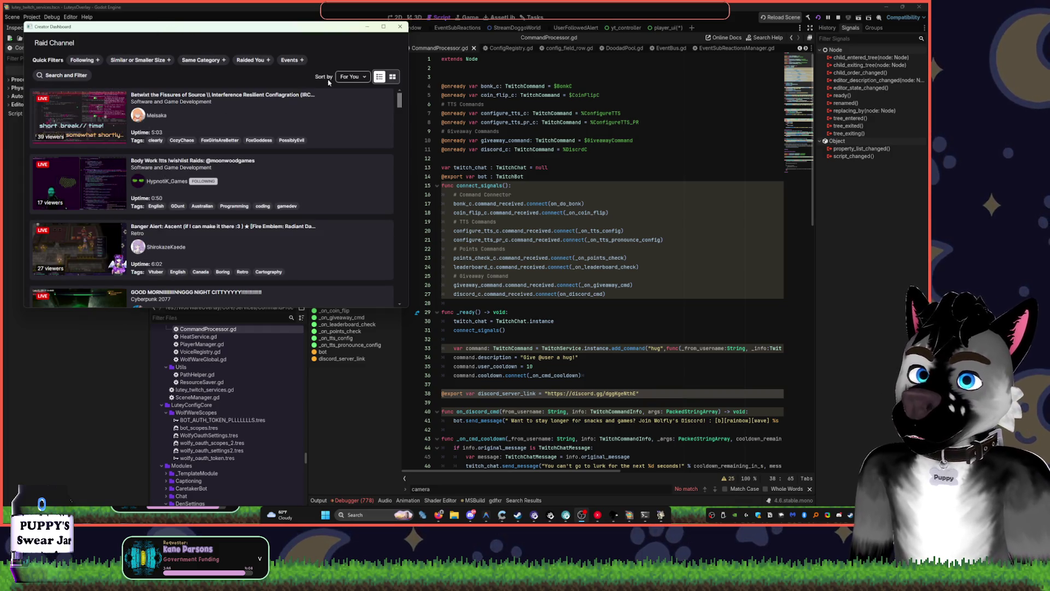
Filter raid channels to Raided You, preview the Satisfactory stream, then switch away
{"action": "left_click", "coordinate": [198, 60]}
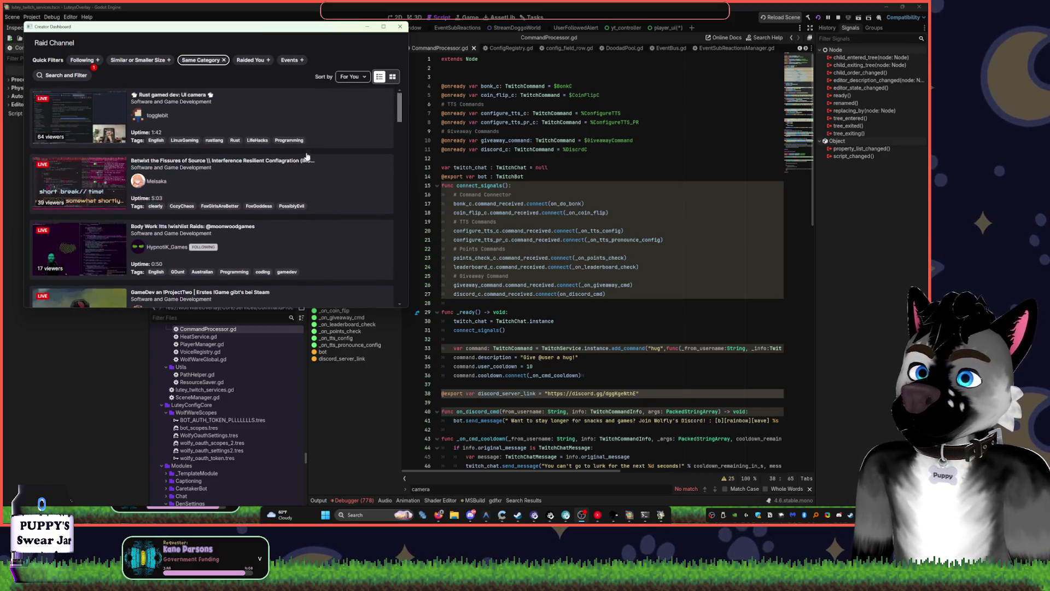
{"action": "left_click", "coordinate": [259, 61]}
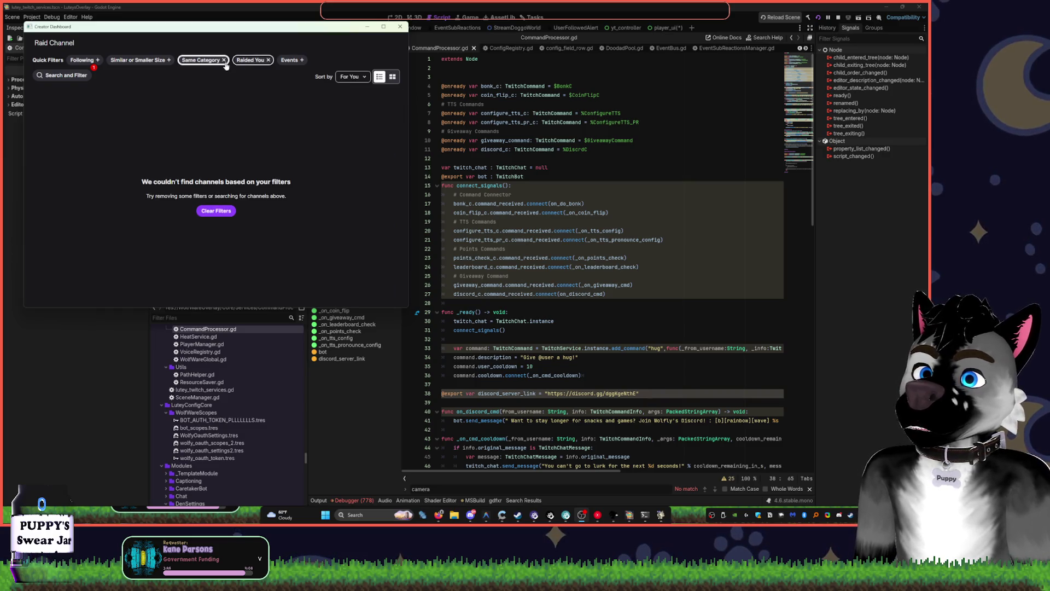
{"action": "left_click", "coordinate": [224, 60]}
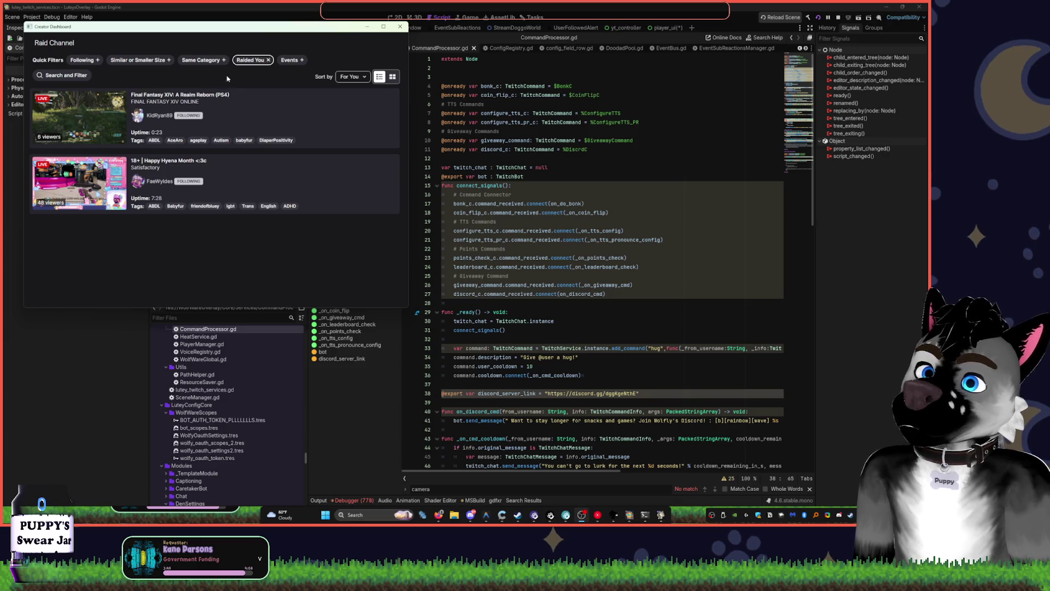
{"action": "left_click", "coordinate": [256, 192]}
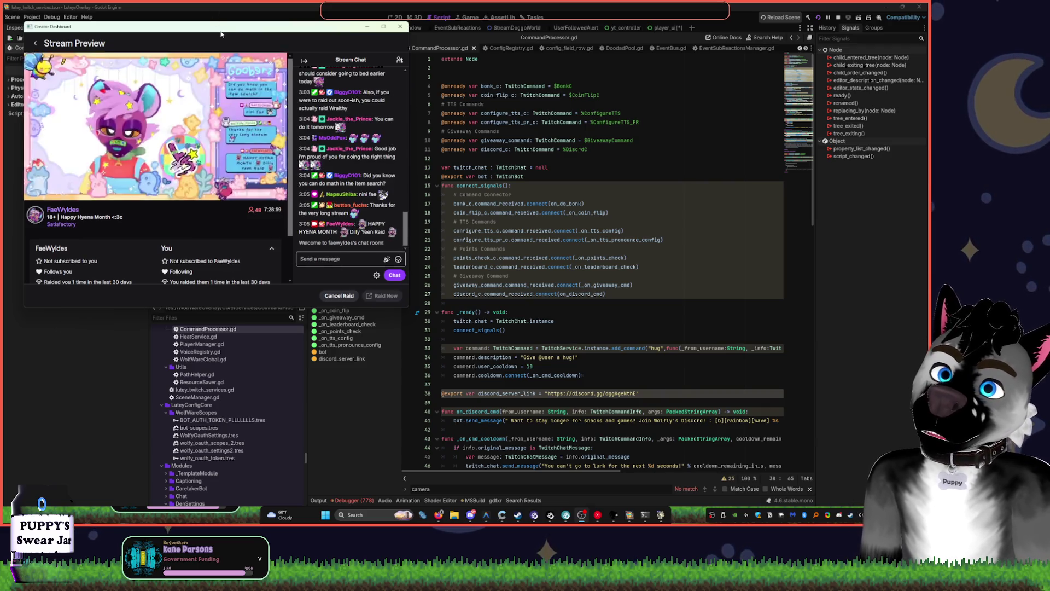
{"action": "key", "text": "alt+Tab"}
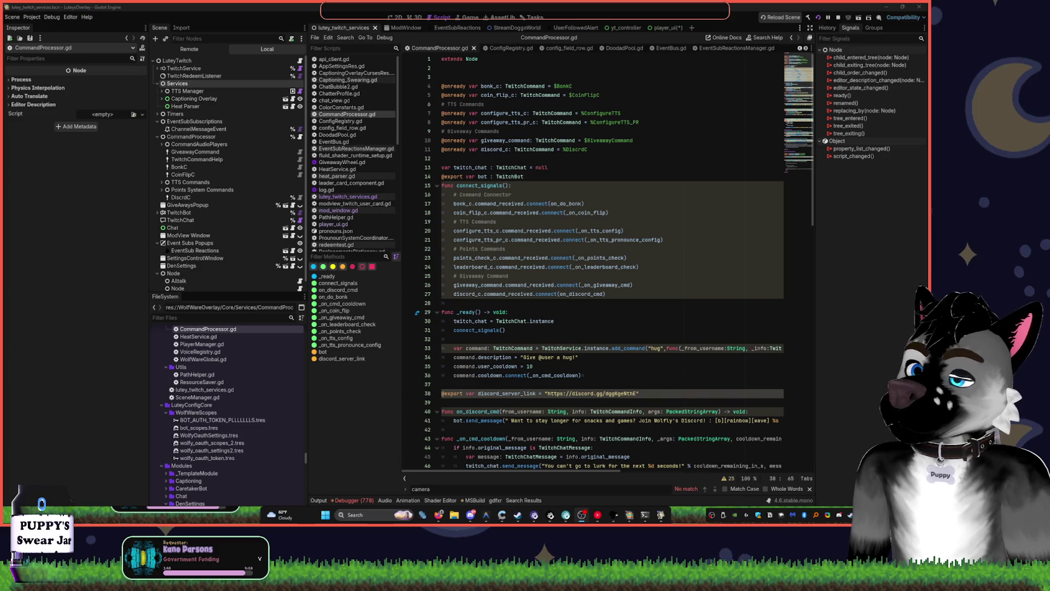